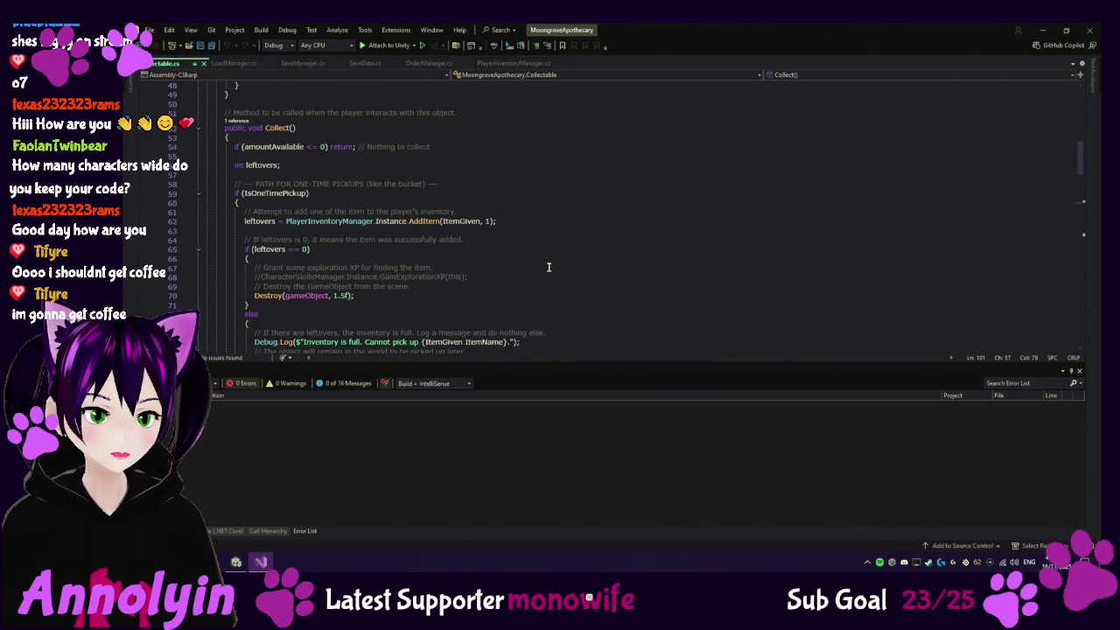
Read down through the rest of Collect() in Collectable.cs, then bring the Unity editor forward
scroll(548, 267, down, 6)
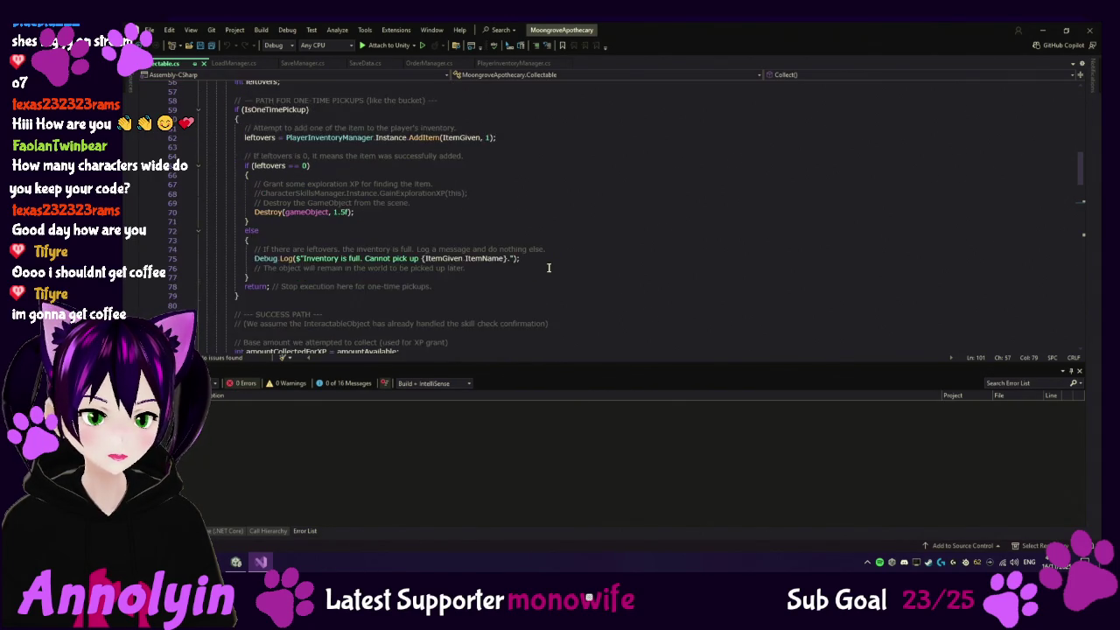
scroll(550, 271, down, 3)
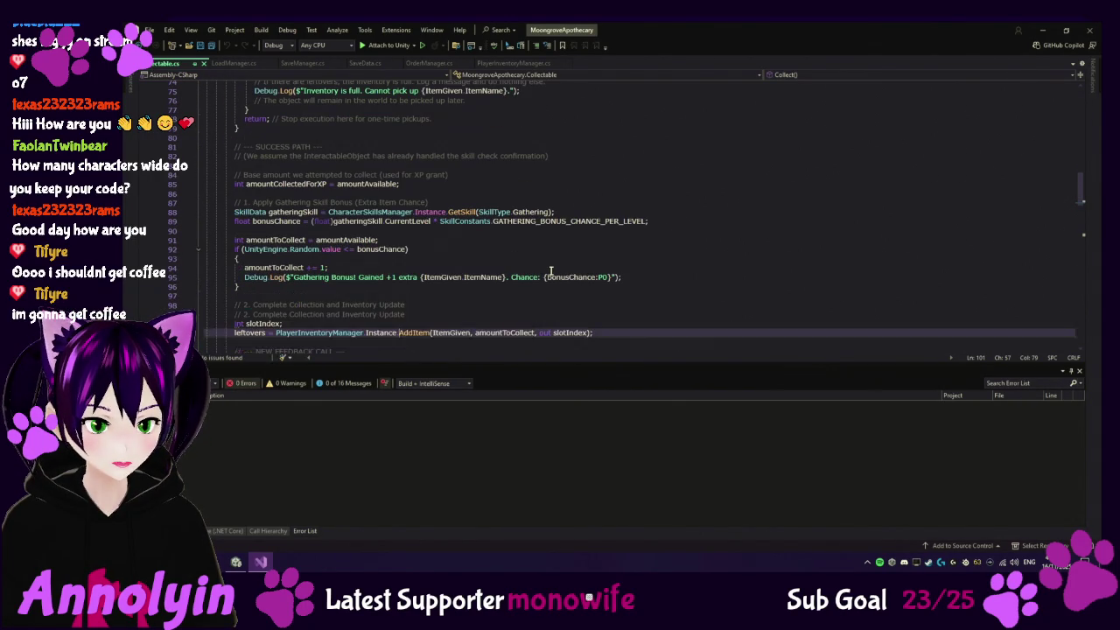
scroll(550, 270, down, 2)
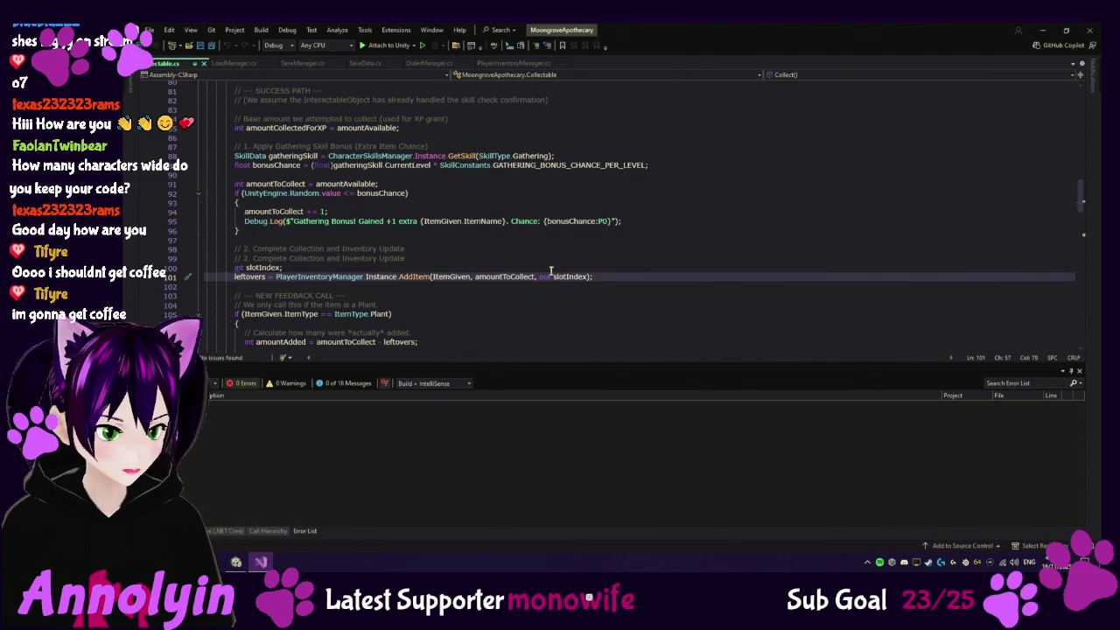
scroll(562, 310, down, 1)
scroll(562, 309, down, 1)
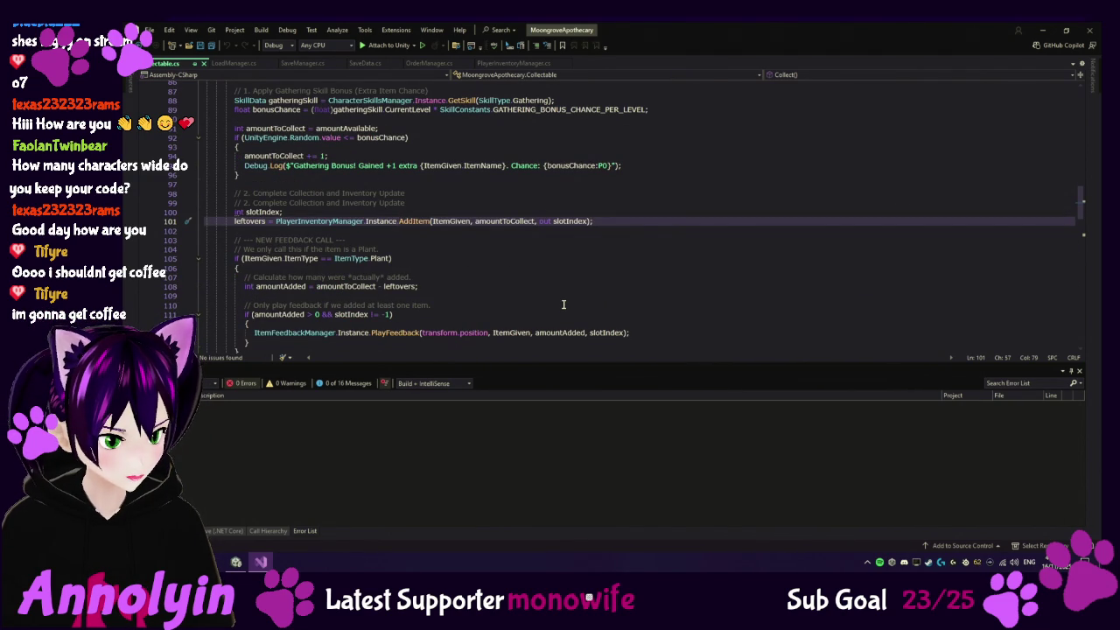
scroll(563, 305, down, 1)
scroll(560, 305, down, 1)
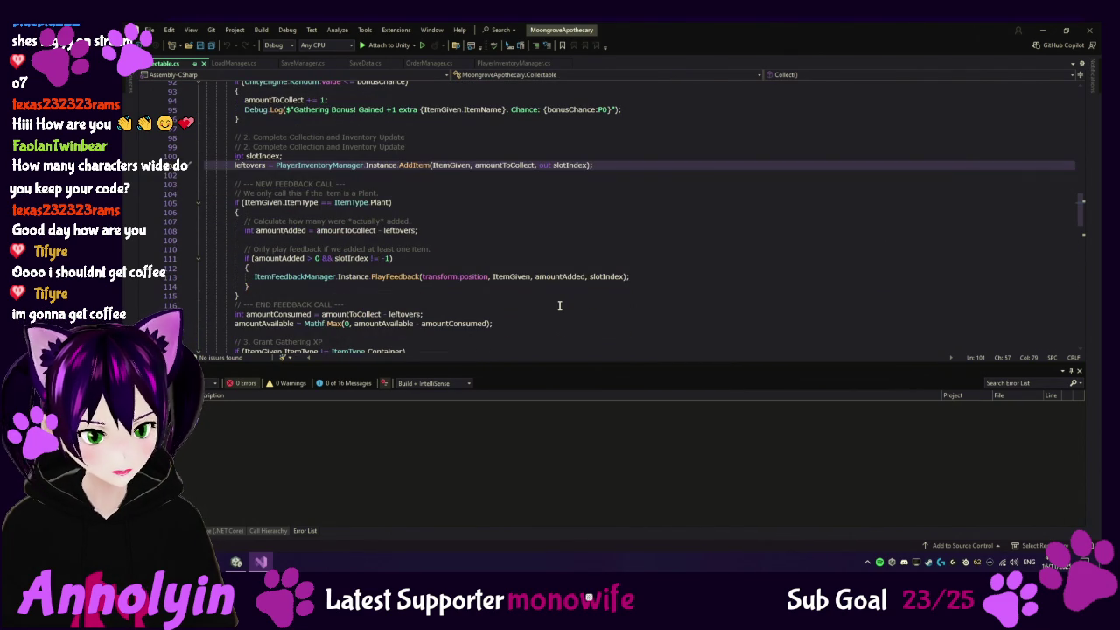
scroll(560, 305, down, 1)
scroll(561, 304, down, 2)
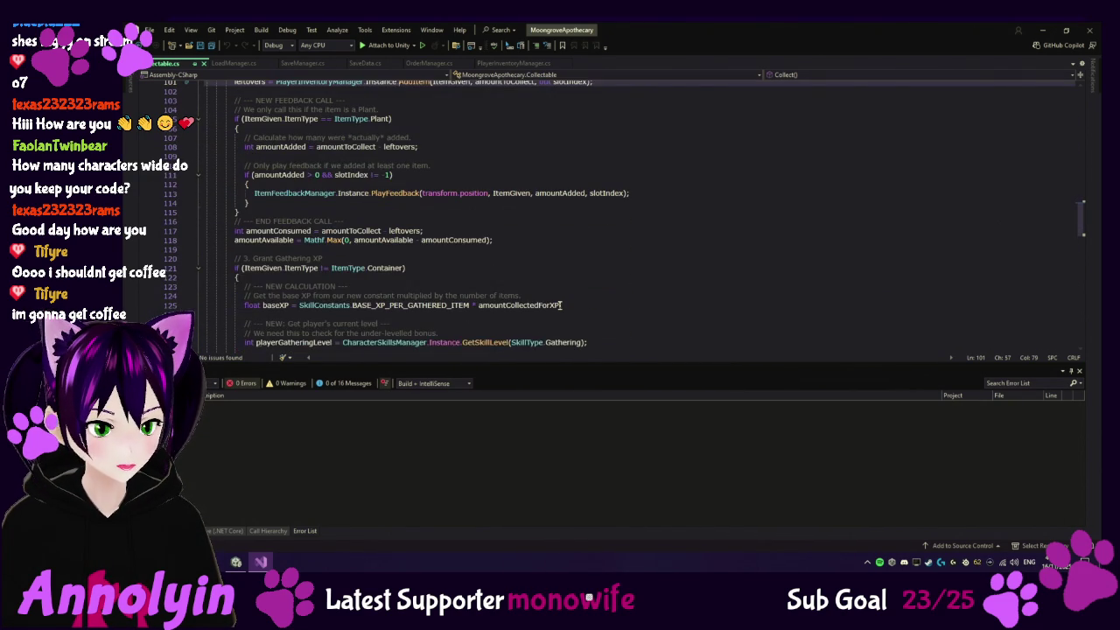
scroll(560, 304, down, 3)
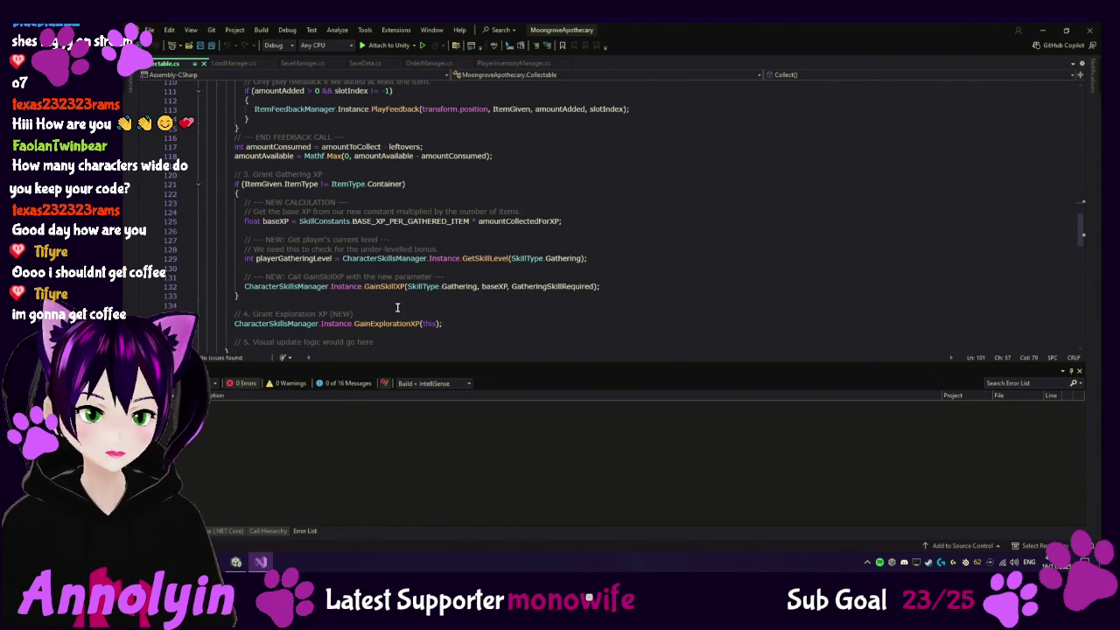
click(236, 561)
scroll(349, 483, down, 2)
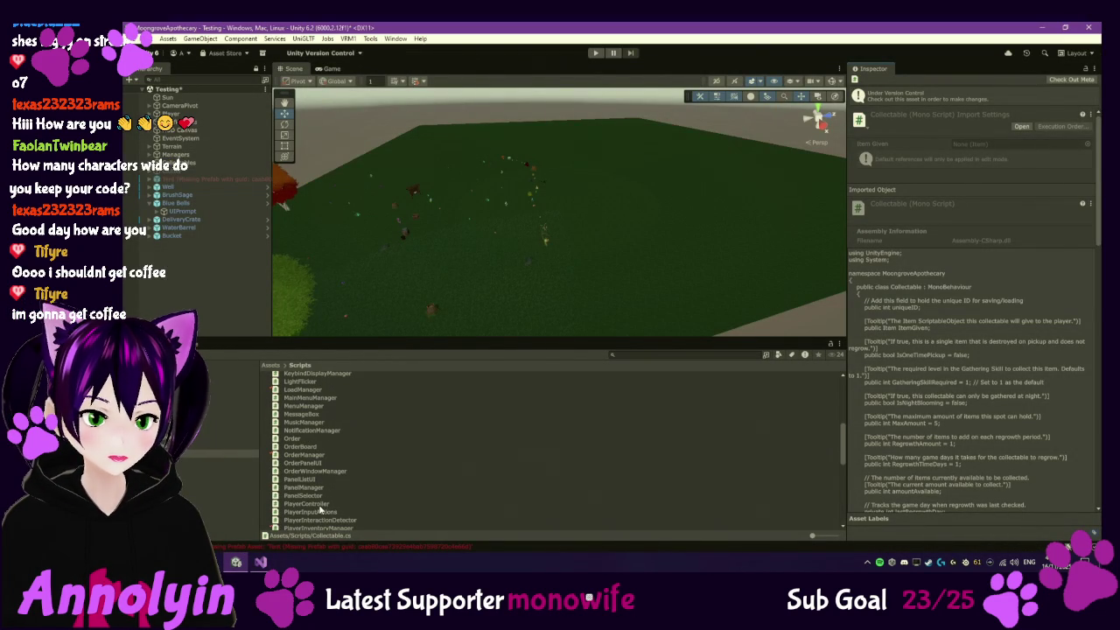
click(318, 505)
double_click(319, 505)
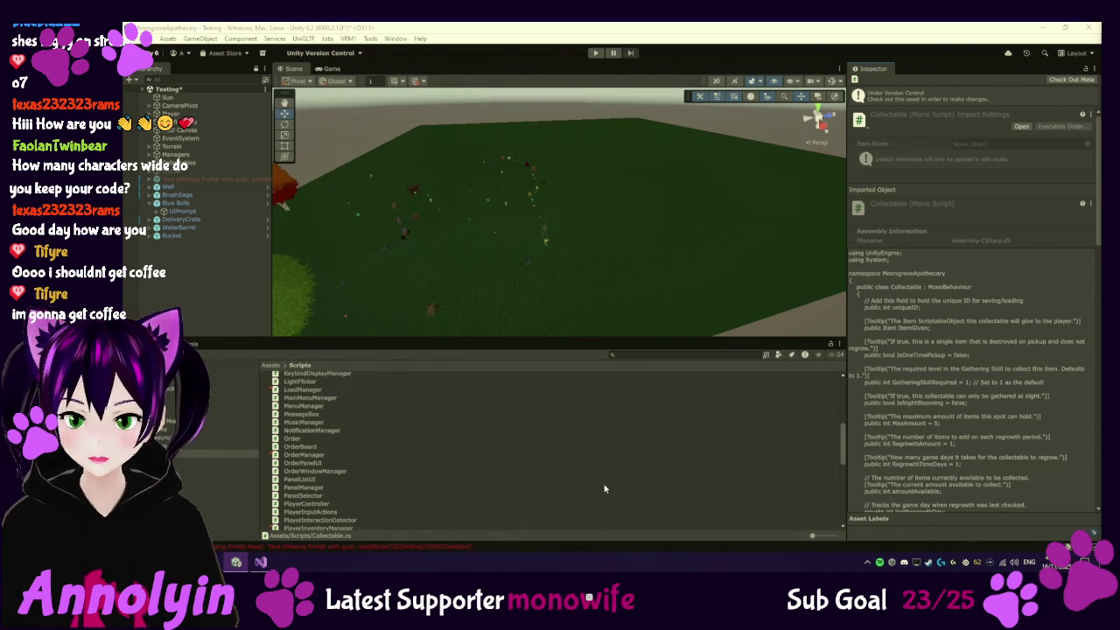
click(259, 561)
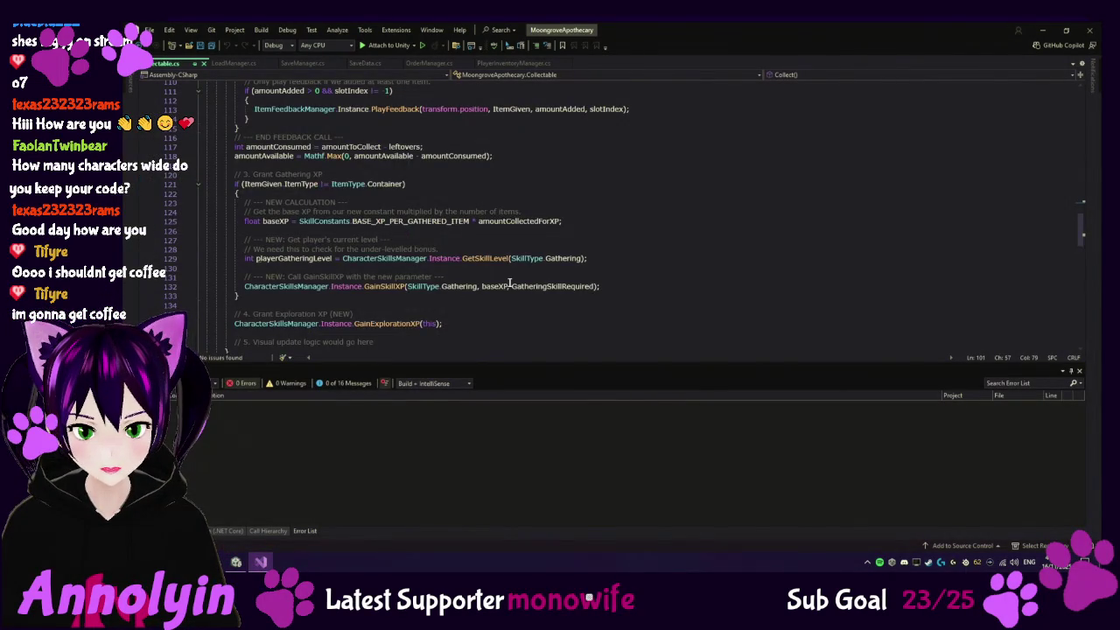
Follow Collect's CodeLens reference to the collectable.Collect() call at InteractableObject.cs line 297
scroll(511, 283, down, 2)
scroll(513, 282, up, 8)
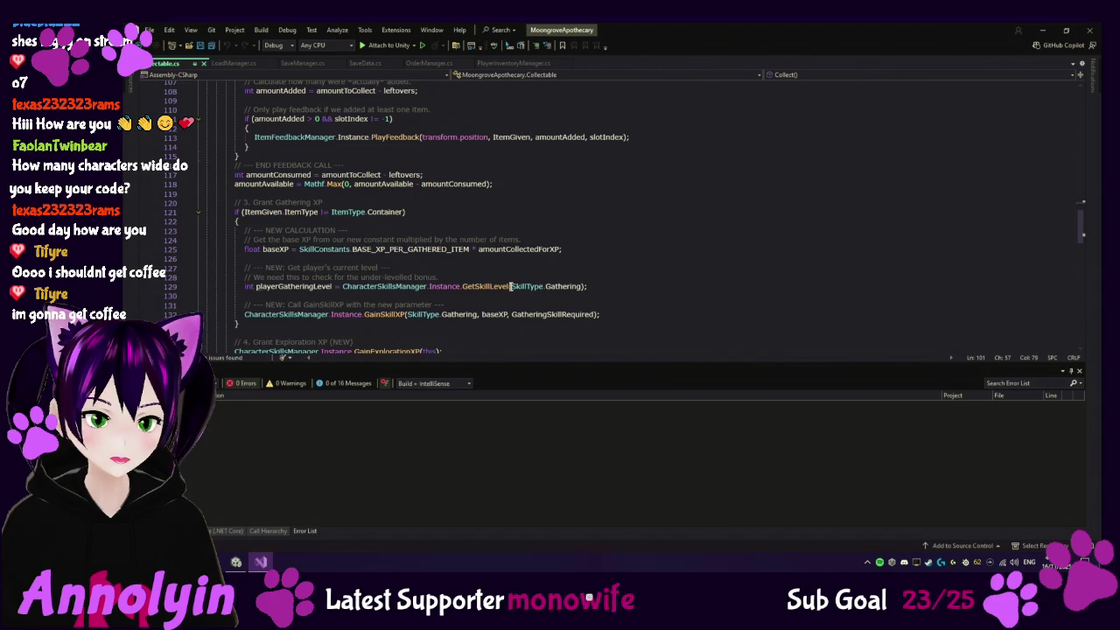
scroll(510, 286, up, 13)
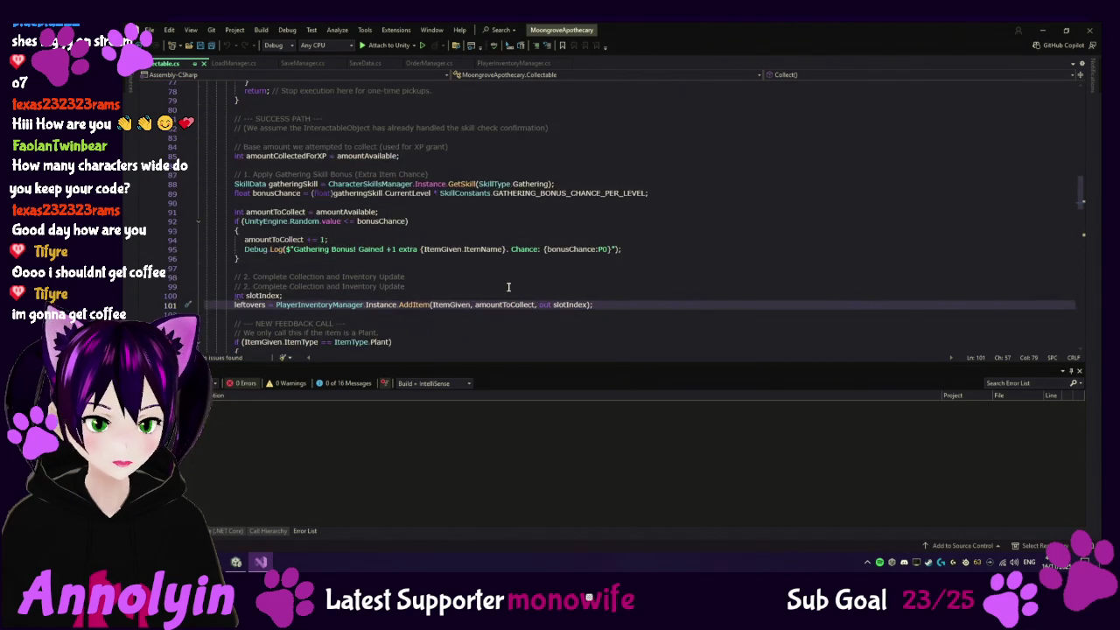
scroll(508, 287, up, 6)
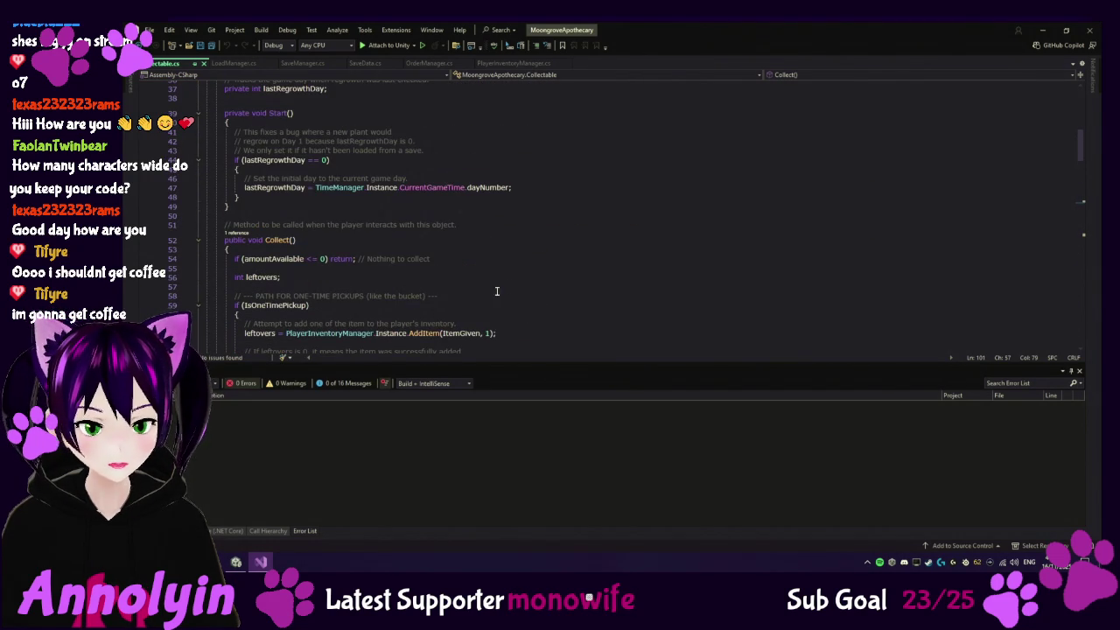
click(236, 234)
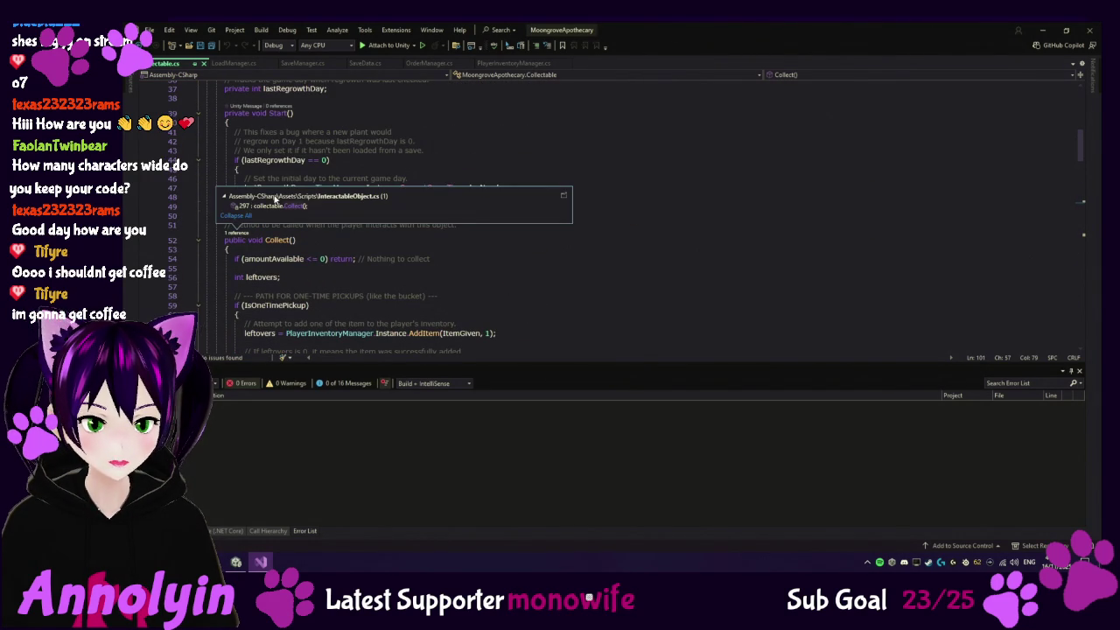
double_click(290, 207)
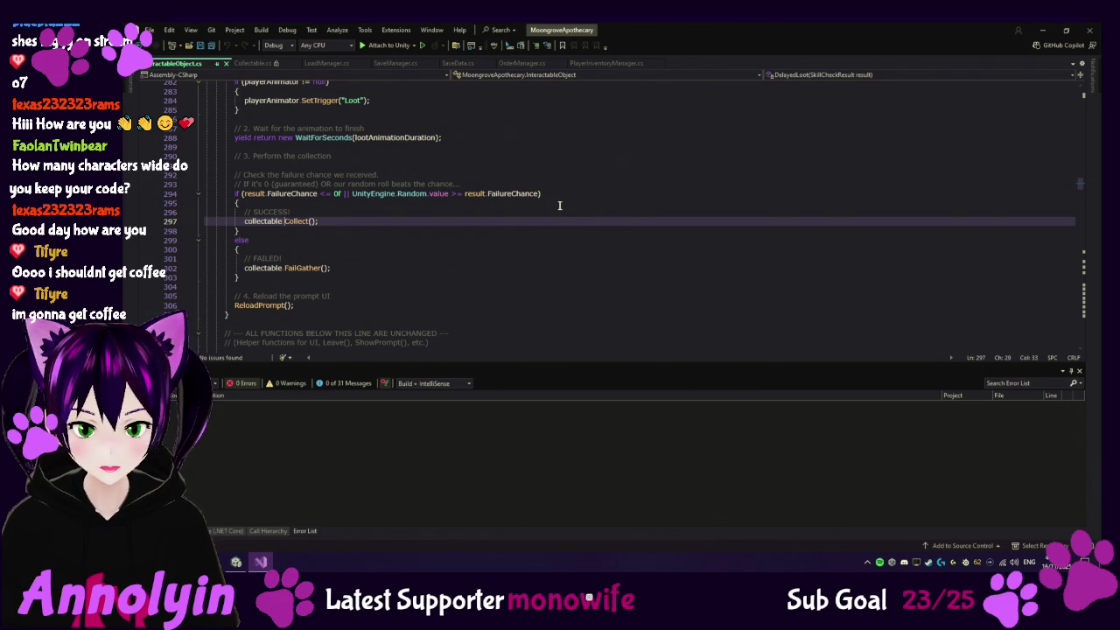
scroll(559, 206, up, 2)
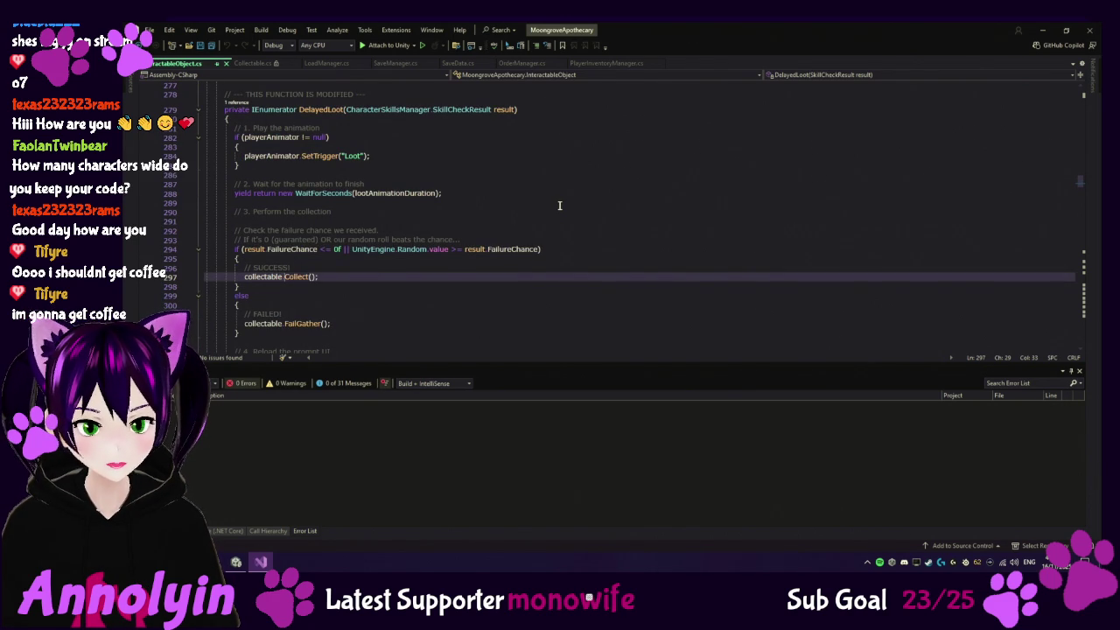
scroll(559, 206, up, 1)
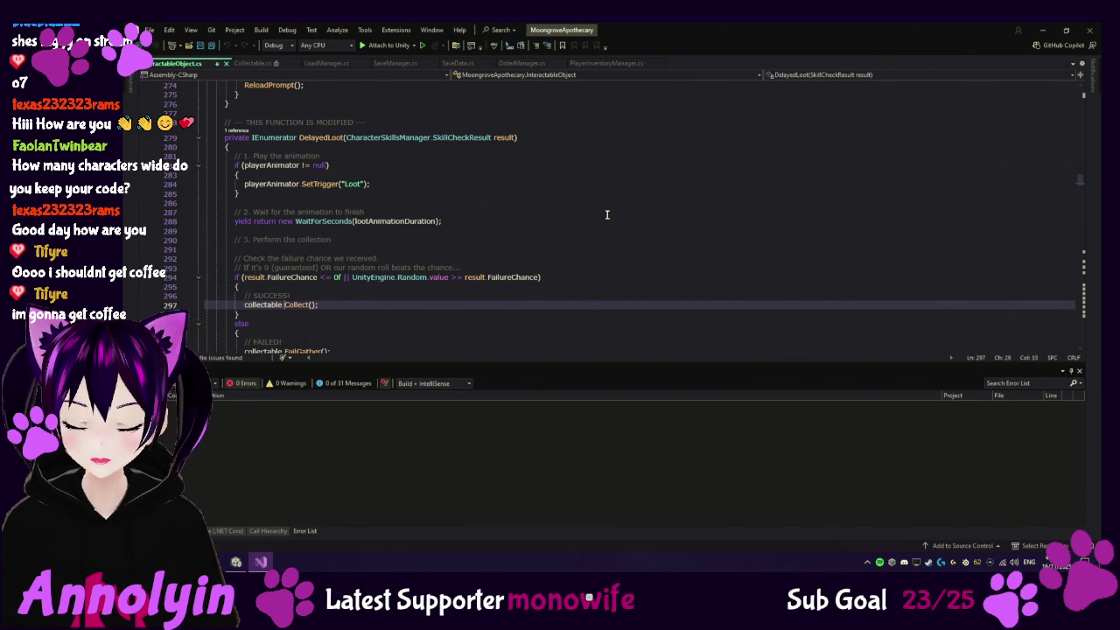
scroll(606, 215, down, 6)
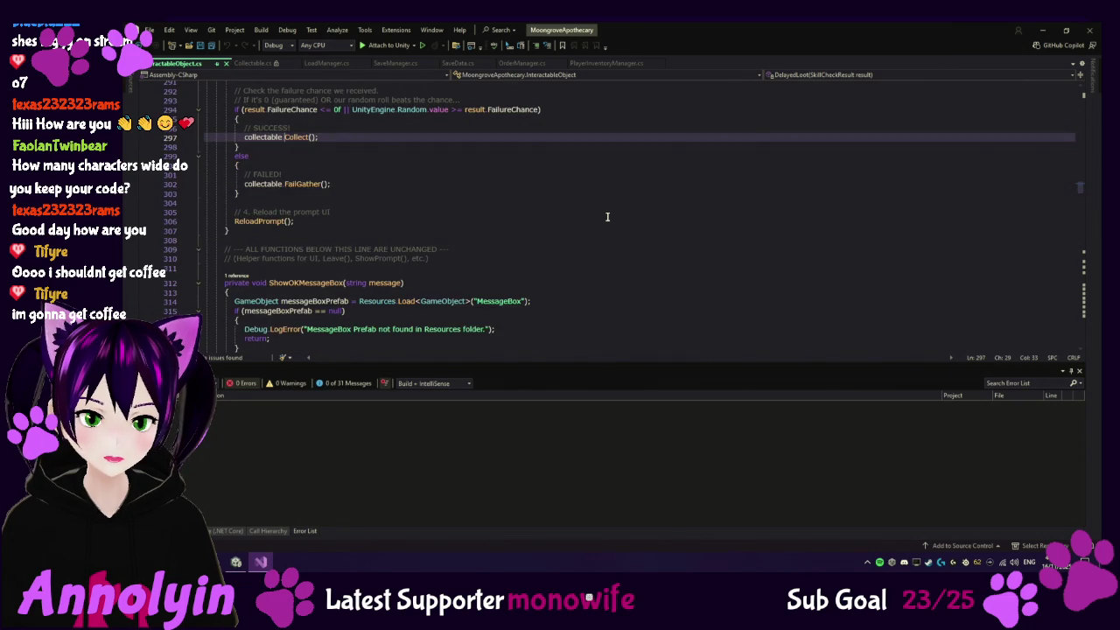
scroll(607, 216, down, 1)
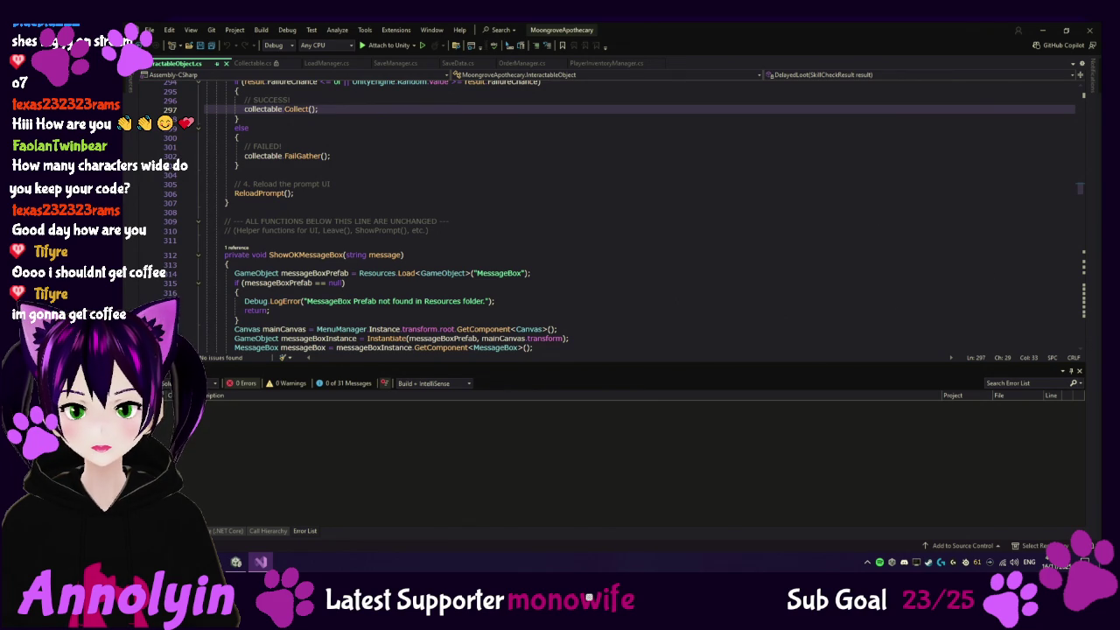
Back in Unity, locate Collectable in the Scripts folder and open it
click(236, 561)
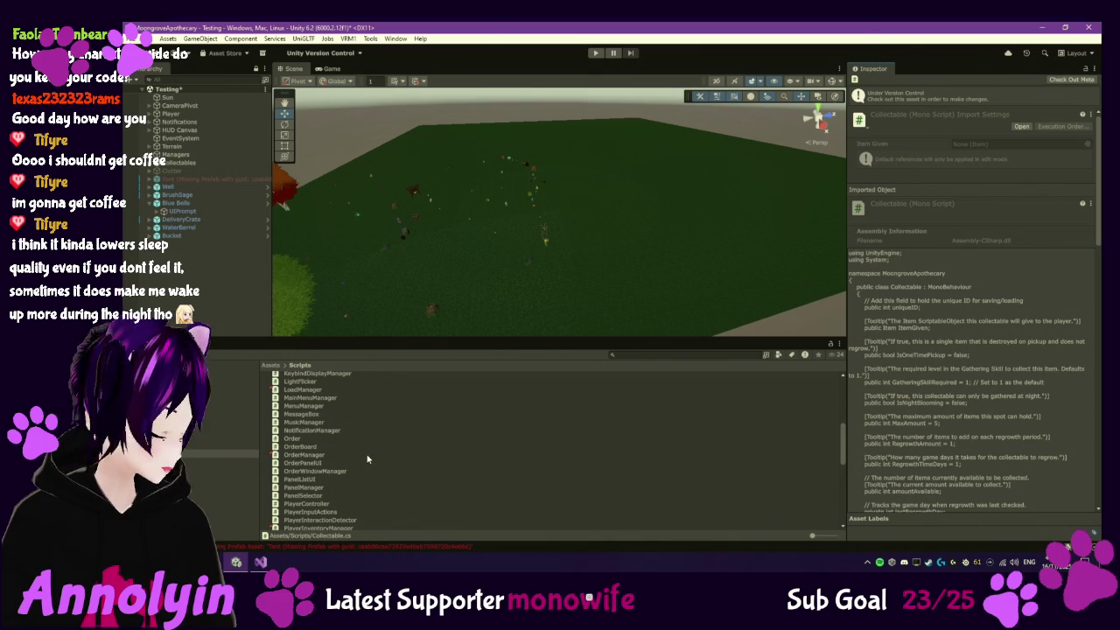
scroll(355, 449, down, 2)
scroll(355, 450, down, 10)
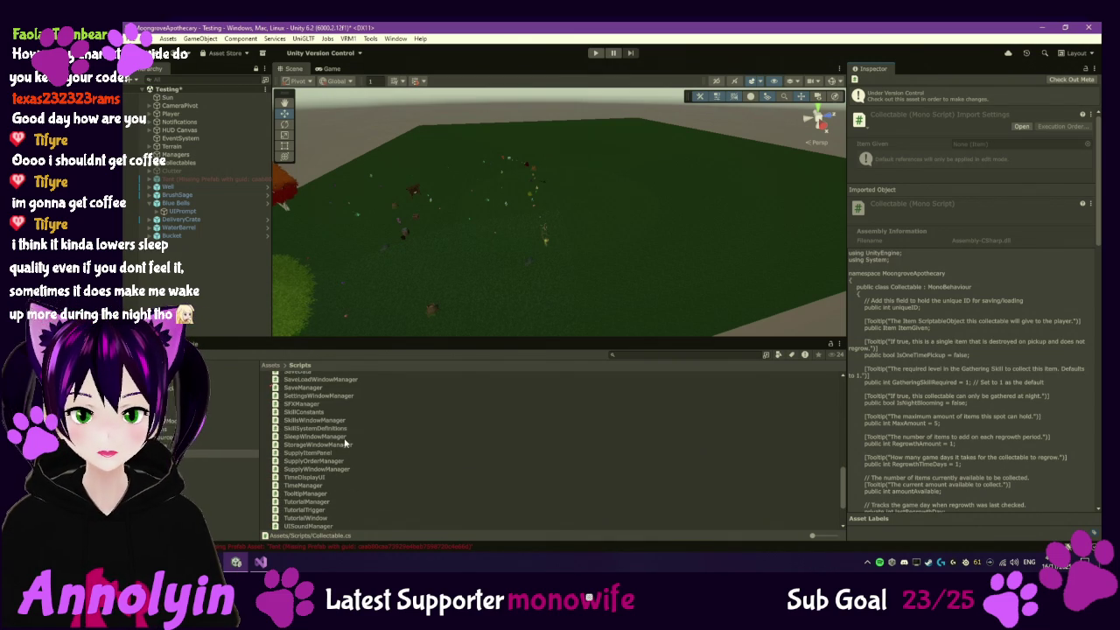
scroll(353, 455, down, 4)
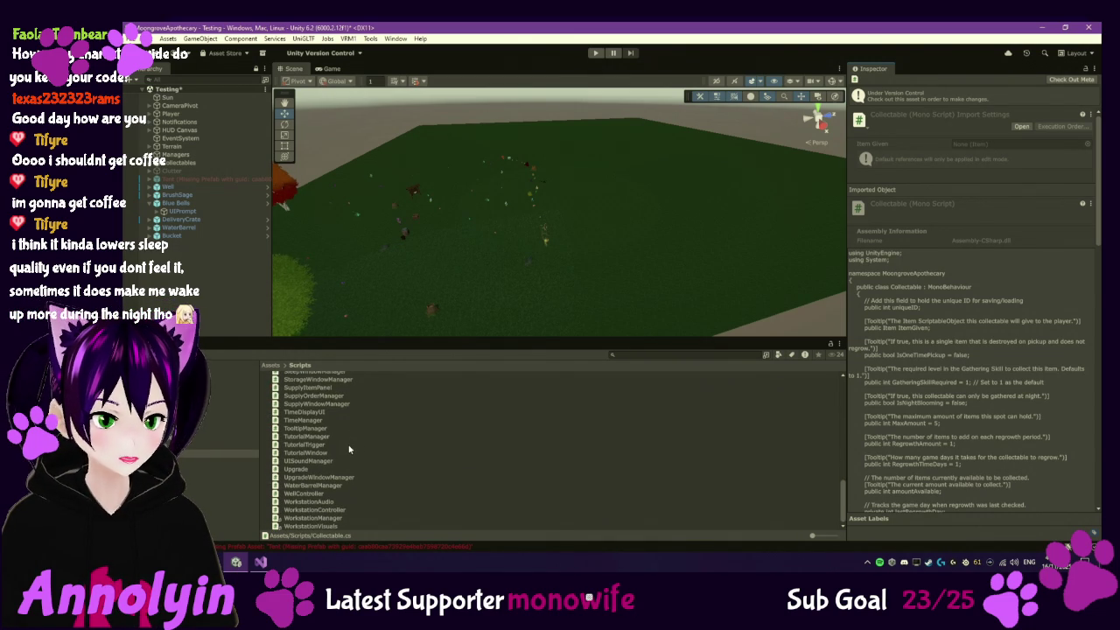
scroll(345, 475, up, 8)
scroll(342, 477, up, 2)
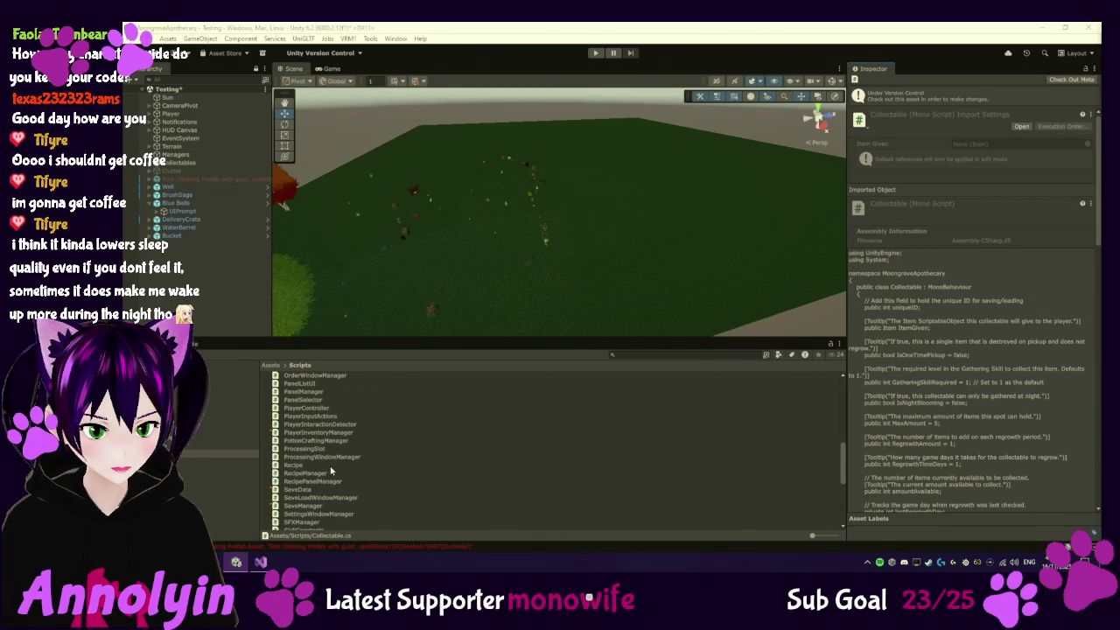
scroll(321, 450, up, 5)
scroll(322, 441, up, 5)
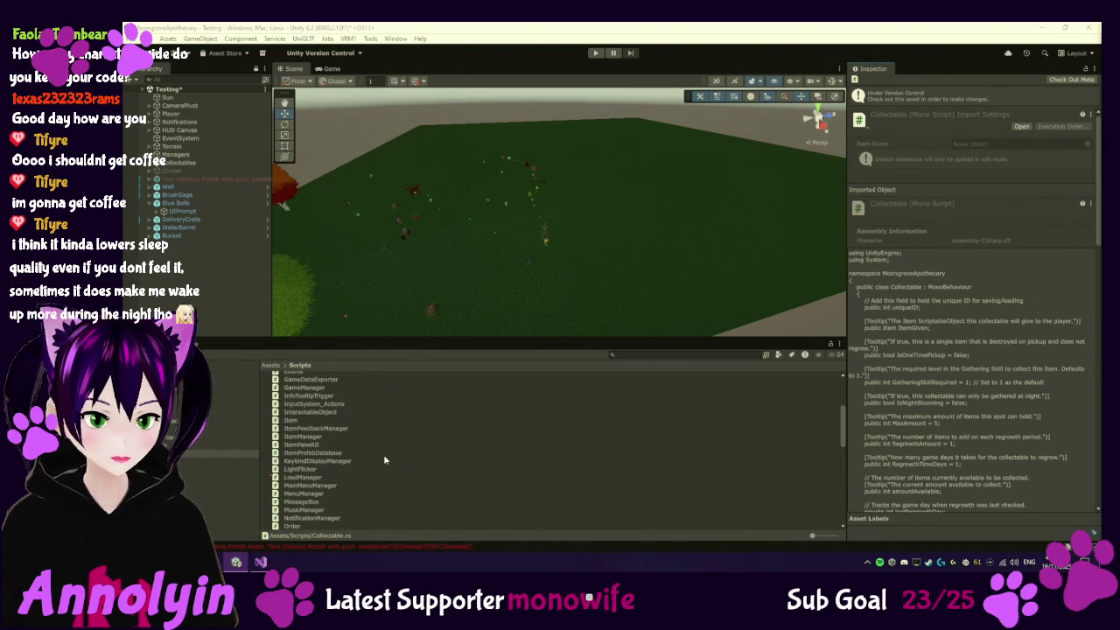
scroll(337, 461, down, 3)
scroll(333, 462, down, 3)
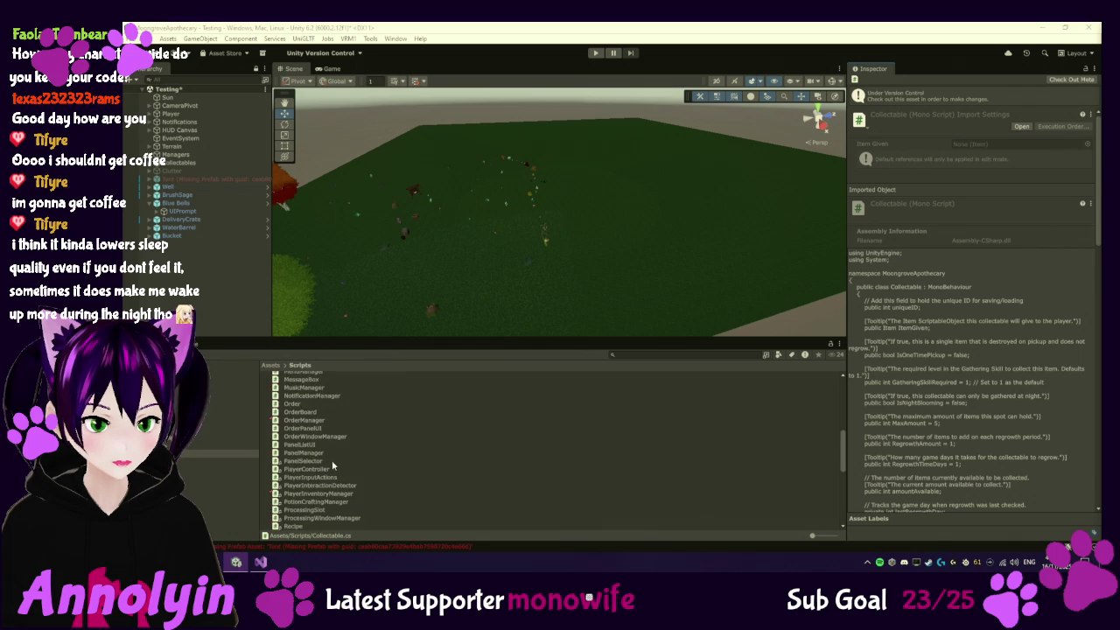
scroll(336, 462, up, 9)
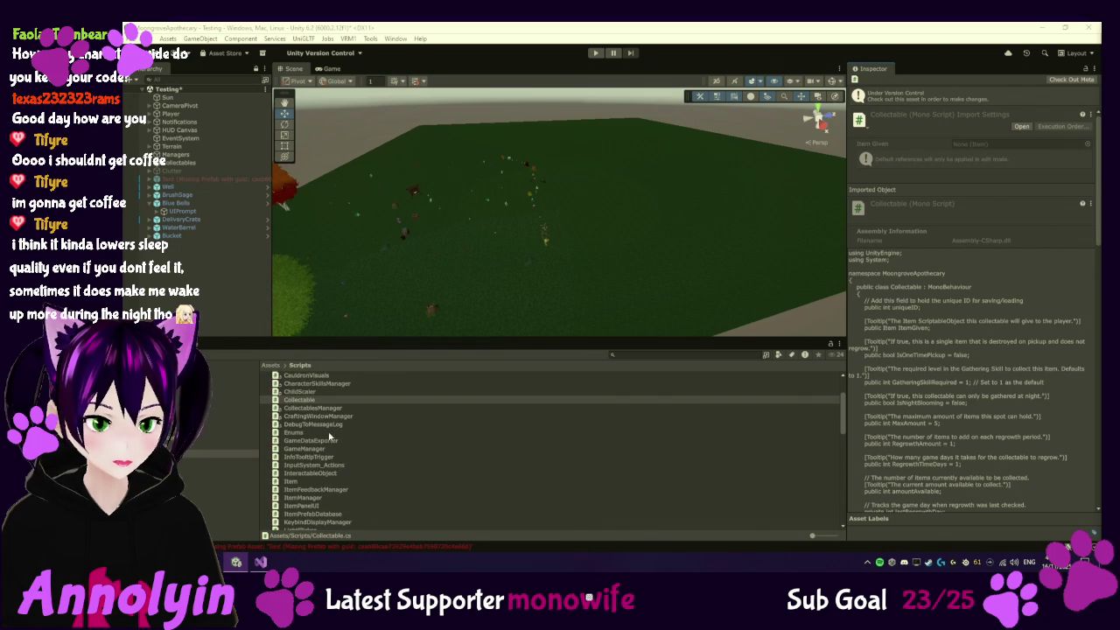
double_click(308, 400)
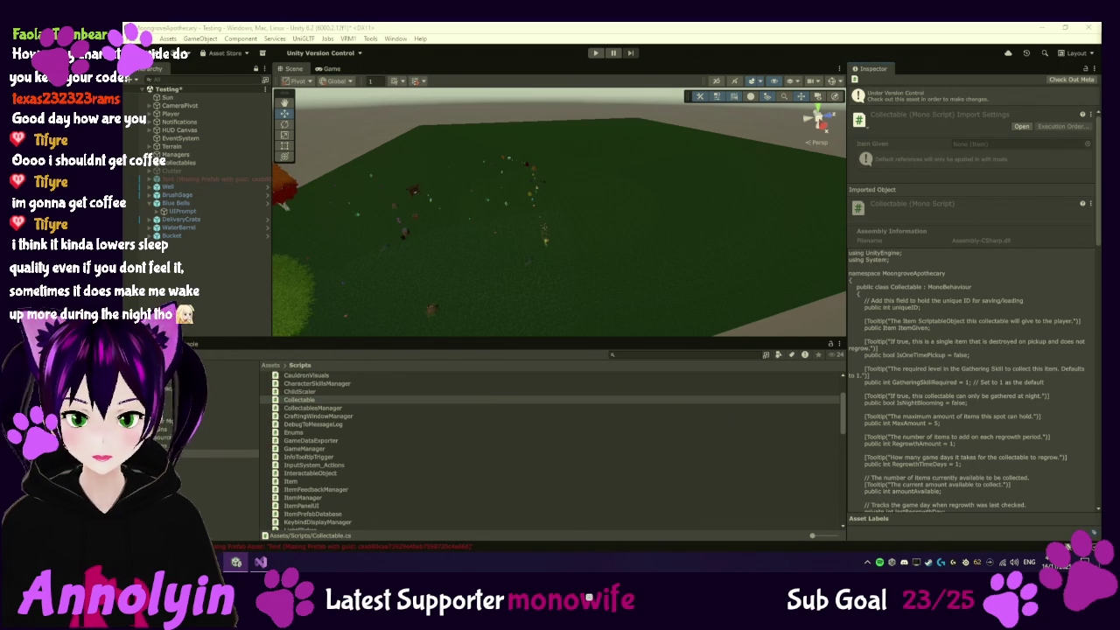
Select the PlayerInventoryManager script in the Scripts folder, then return to Visual Studio
scroll(351, 463, down, 5)
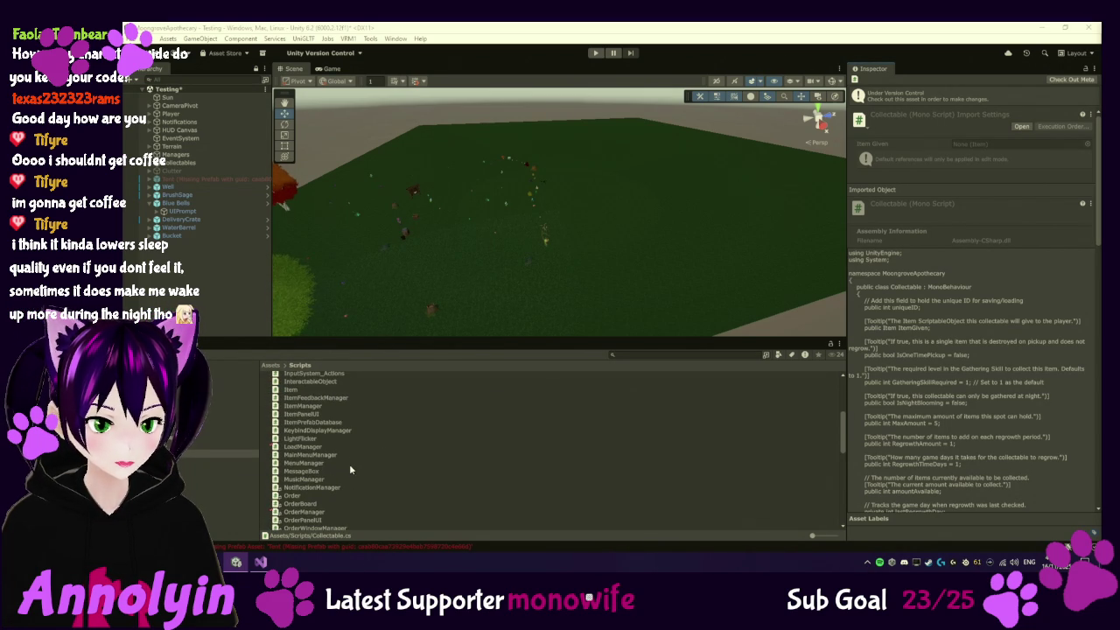
scroll(350, 464, down, 3)
click(339, 523)
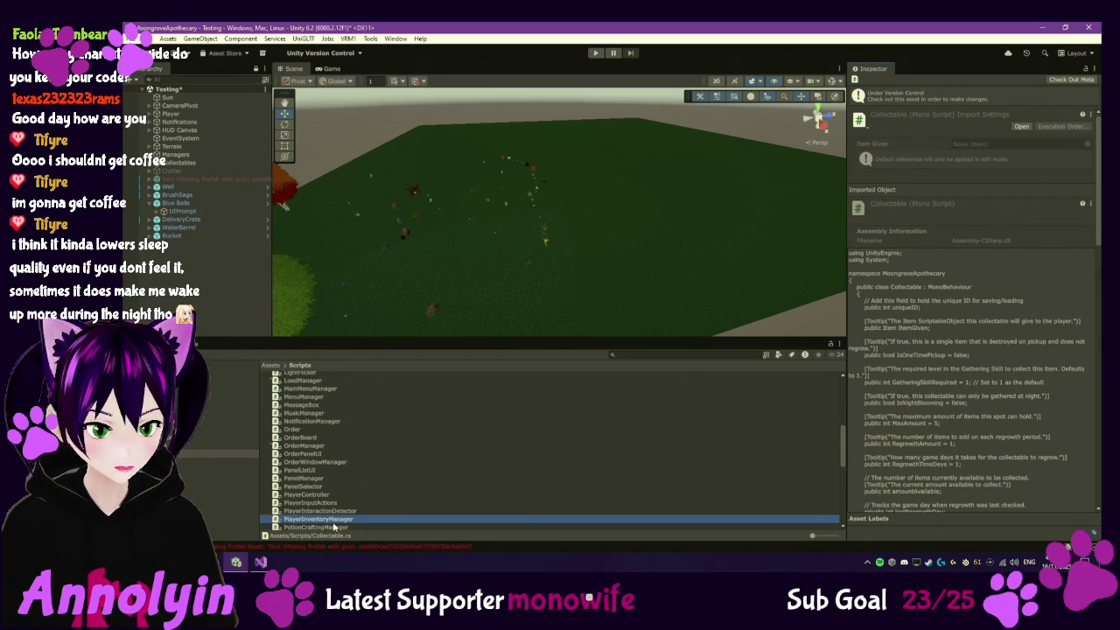
scroll(1051, 515, down, 3)
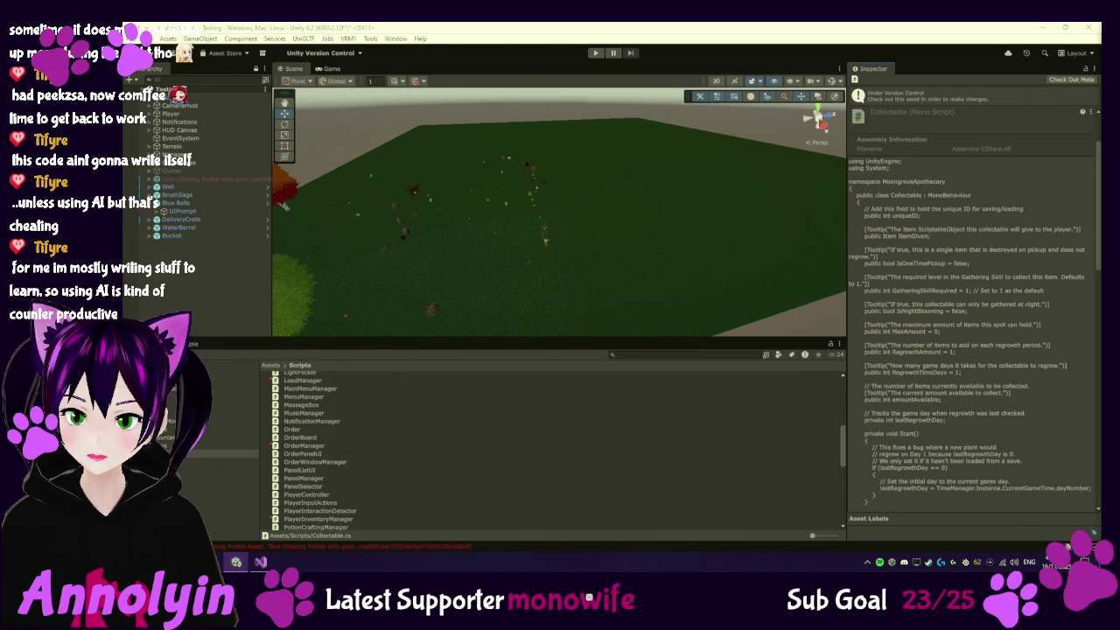
click(261, 563)
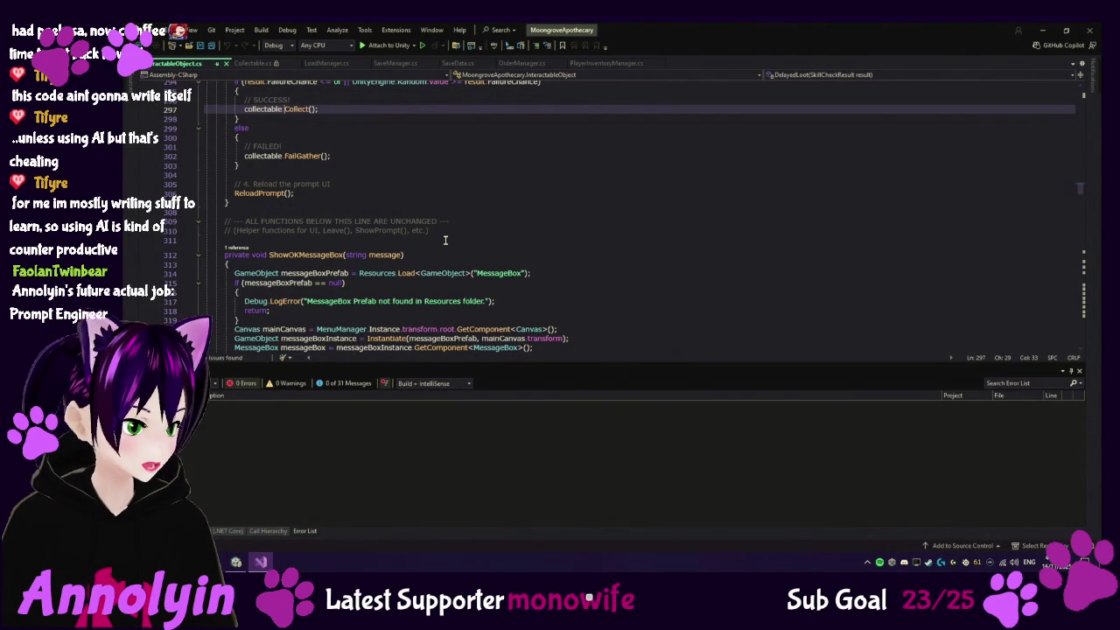
Scroll InteractableObject.cs up to review its prompt fields and component references
scroll(445, 239, up, 5)
scroll(444, 240, up, 20)
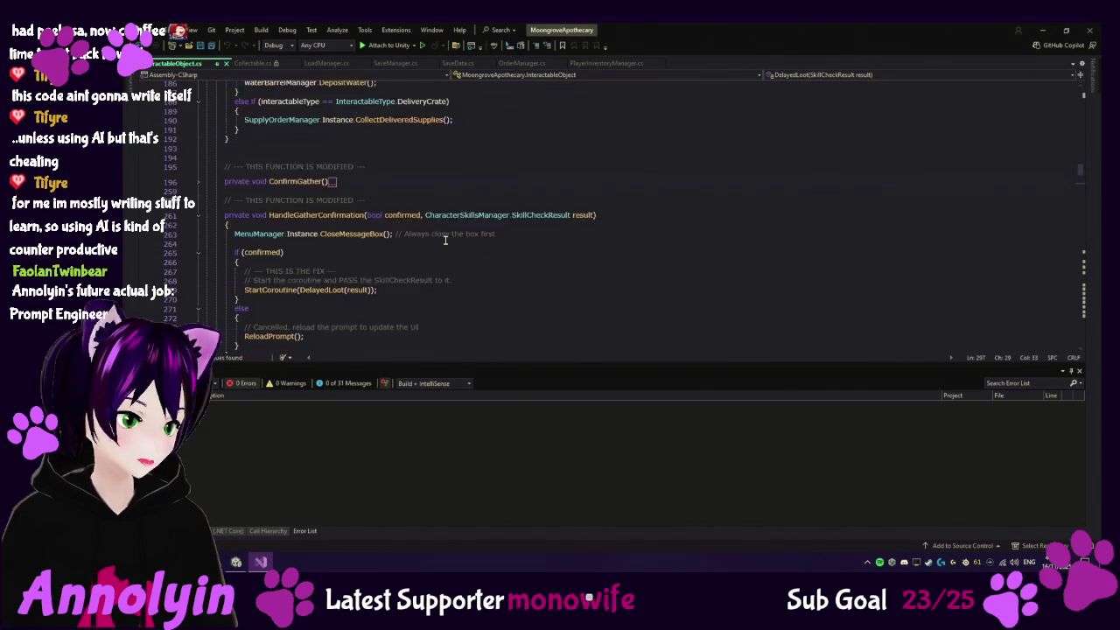
scroll(405, 235, up, 20)
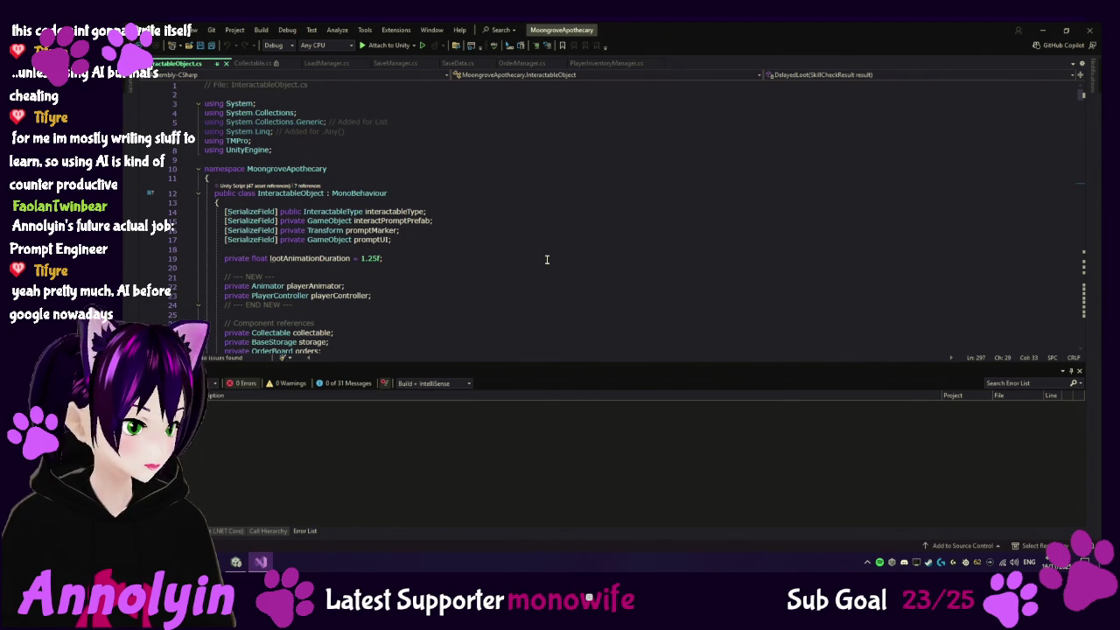
scroll(547, 259, down, 3)
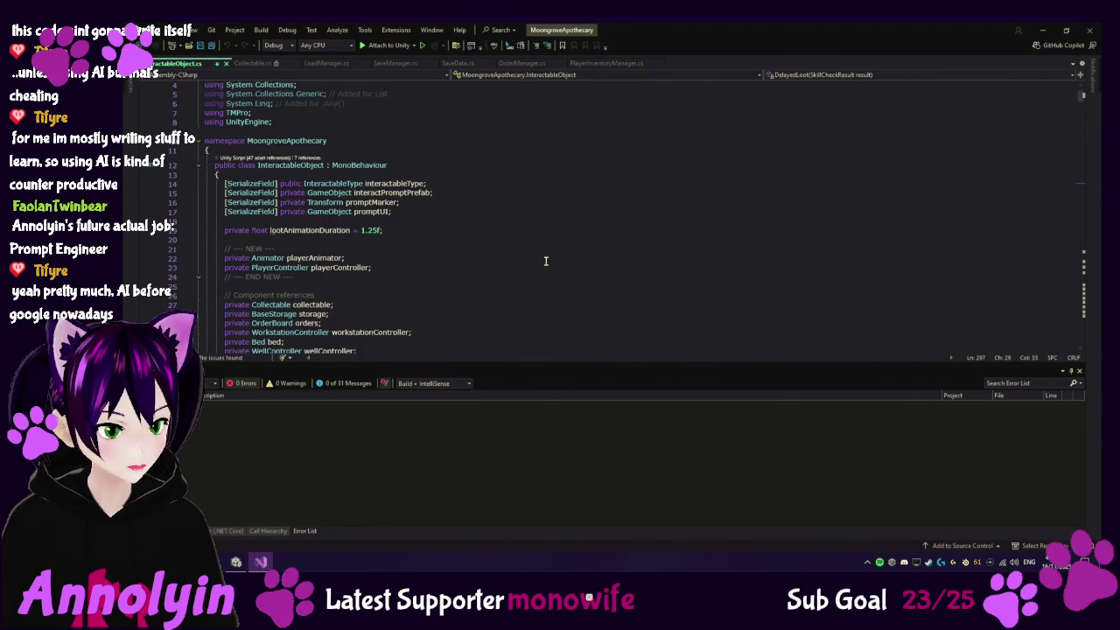
scroll(813, 249, up, 1)
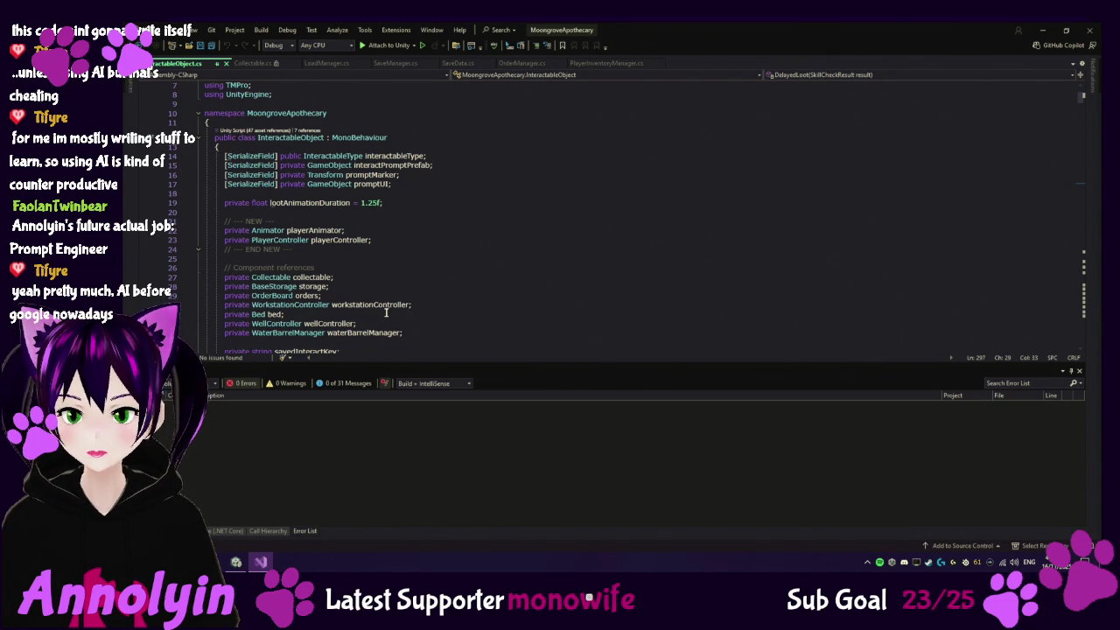
Add 'private CharacterSkillsManager.SkillCheckResult pendingLootResult;' below the waterBarrelManager field
click(428, 332)
scroll(503, 295, down, 1)
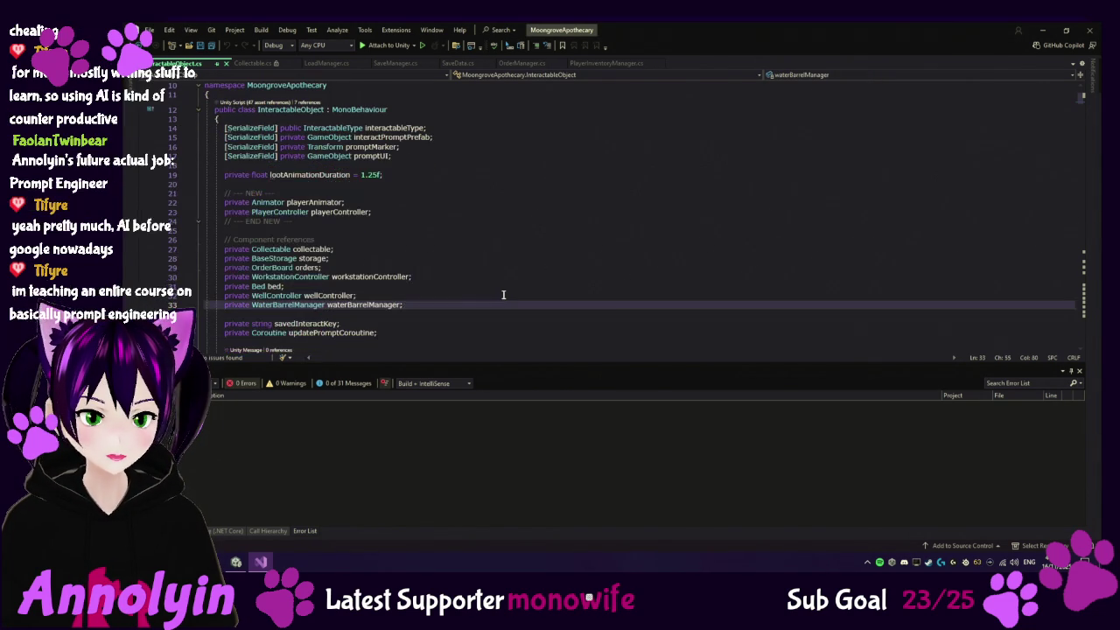
key(Return)
key(Return)
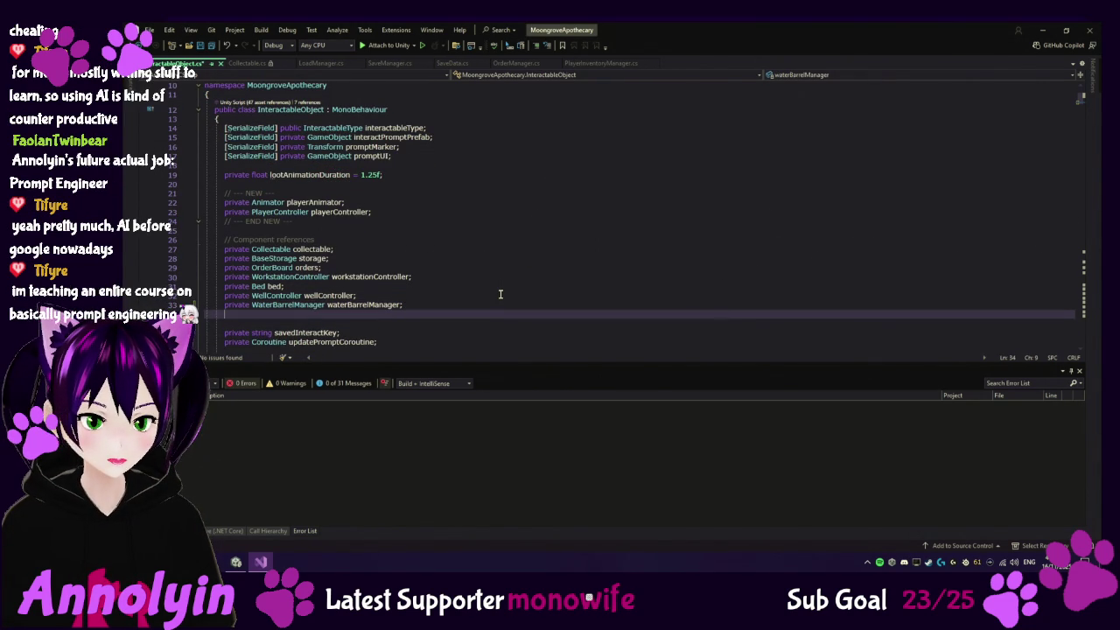
key(Tab)
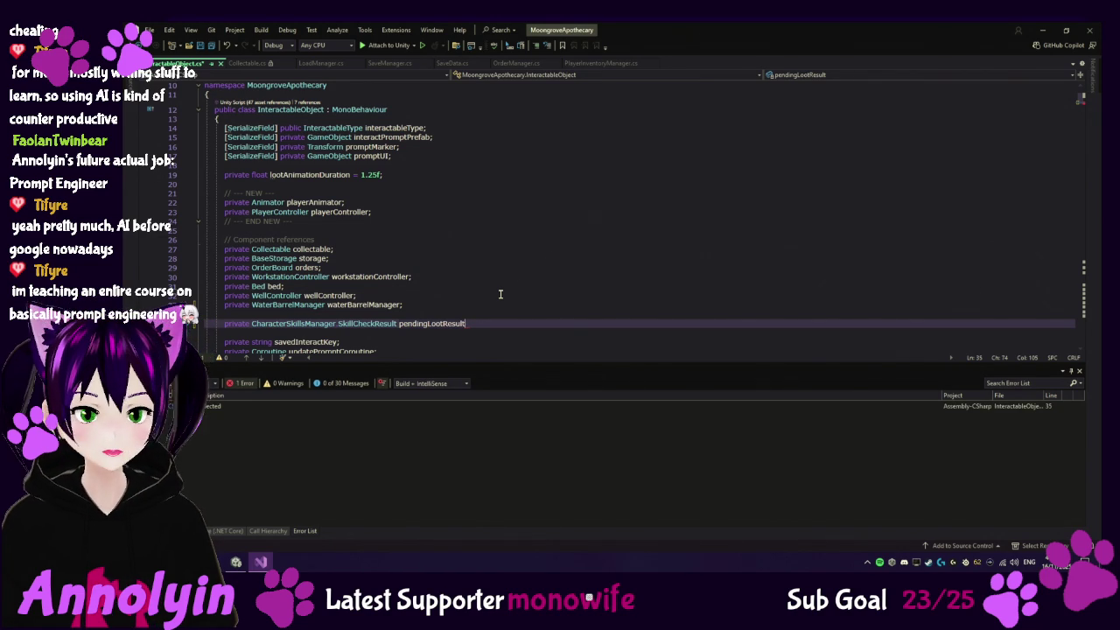
text(;)
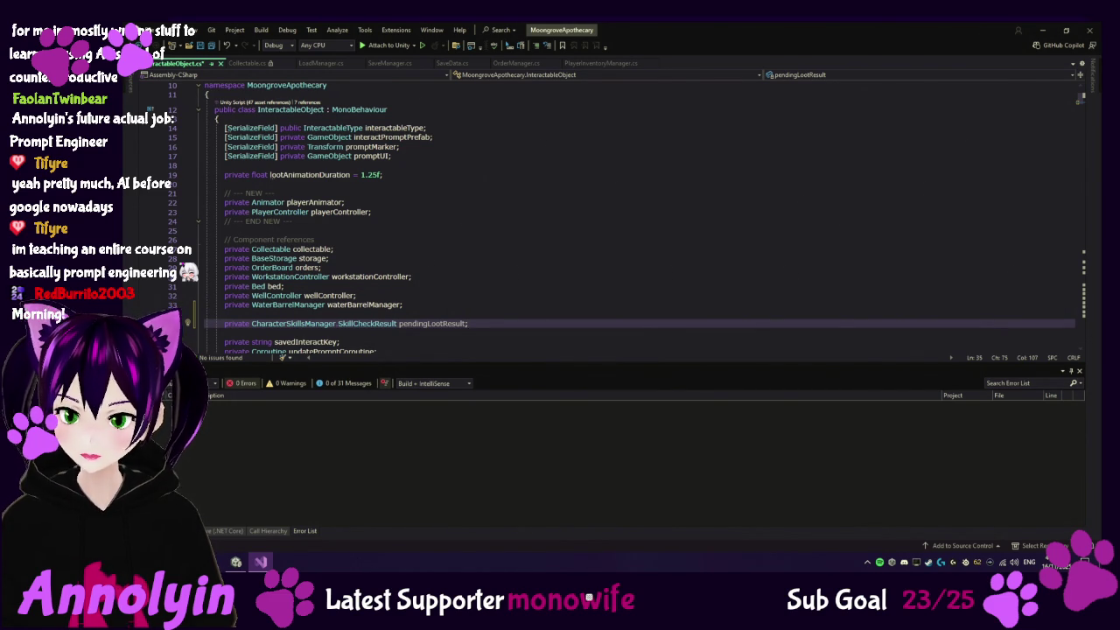
scroll(729, 276, down, 15)
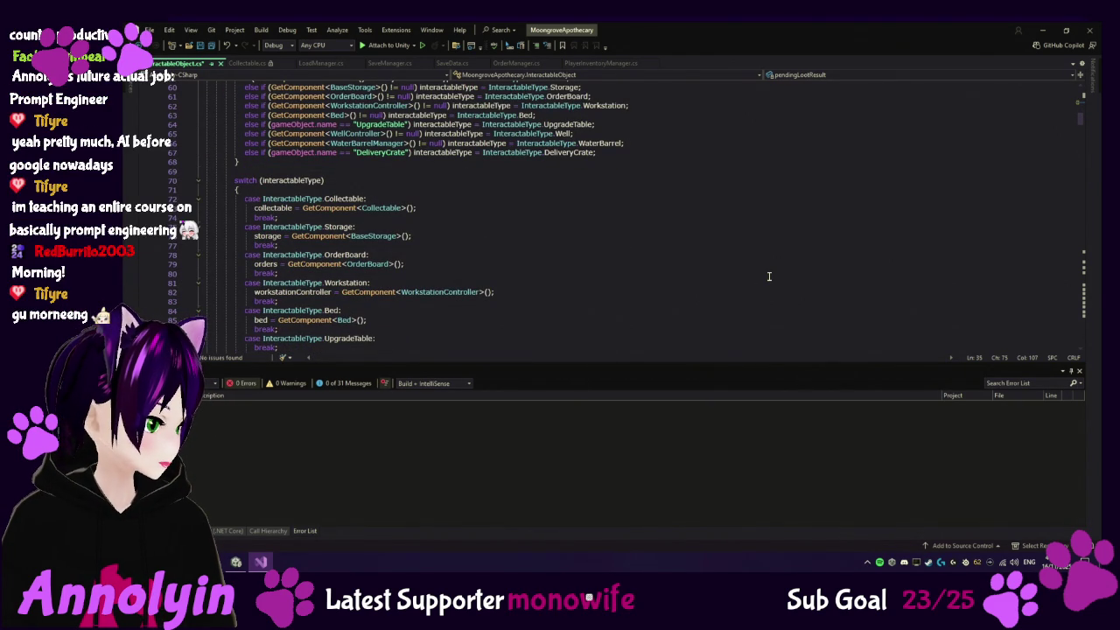
scroll(718, 285, down, 4)
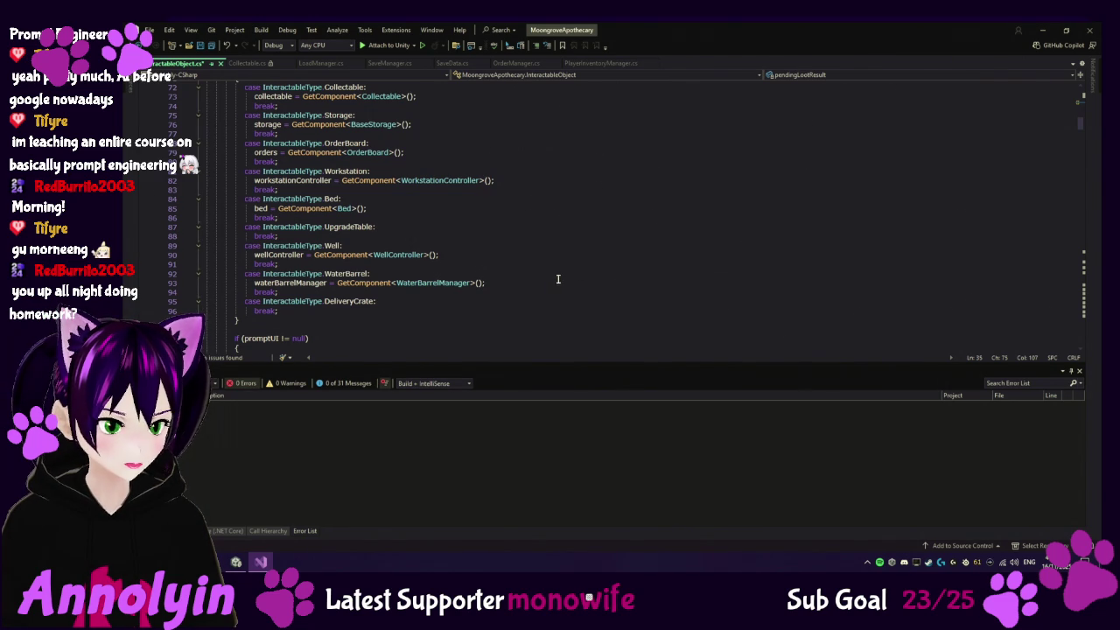
scroll(558, 279, down, 2)
scroll(558, 279, down, 4)
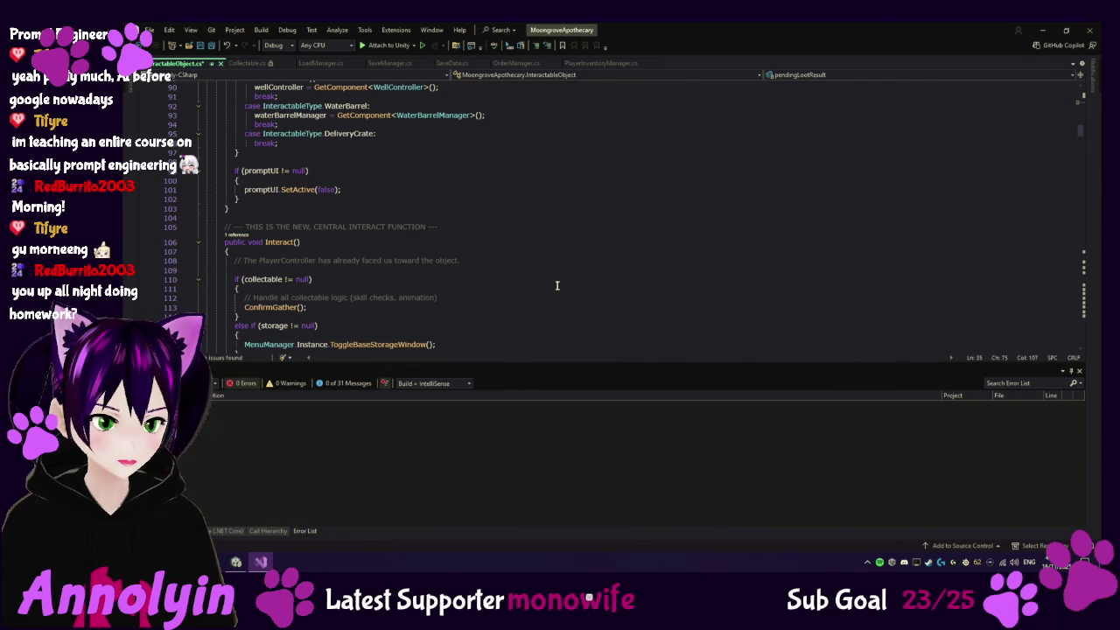
scroll(505, 295, down, 2)
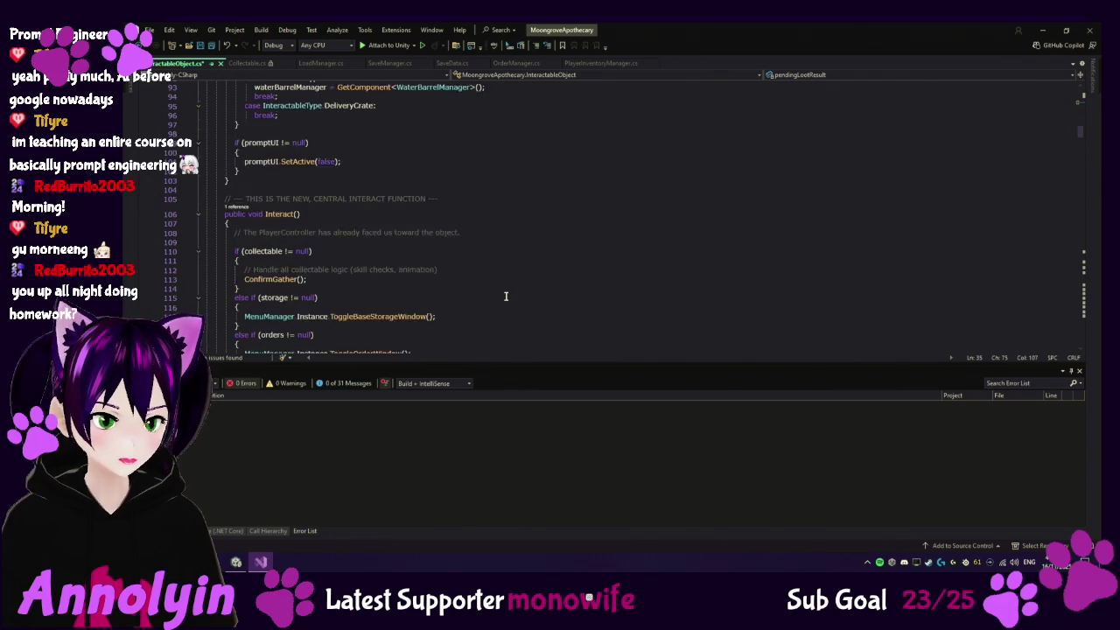
scroll(506, 295, down, 14)
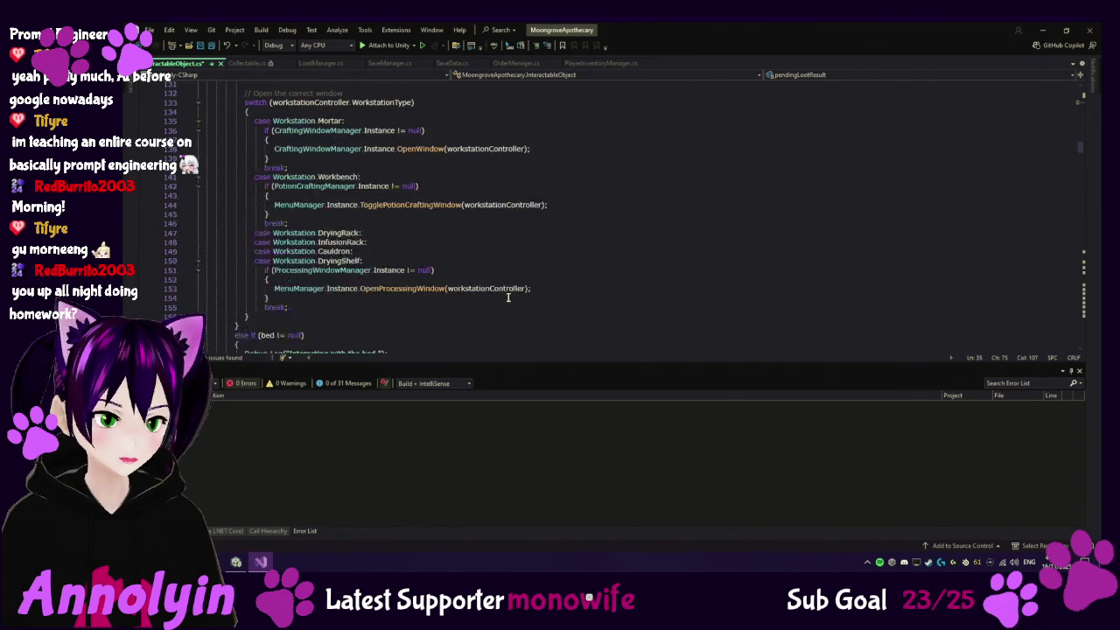
scroll(506, 297, down, 7)
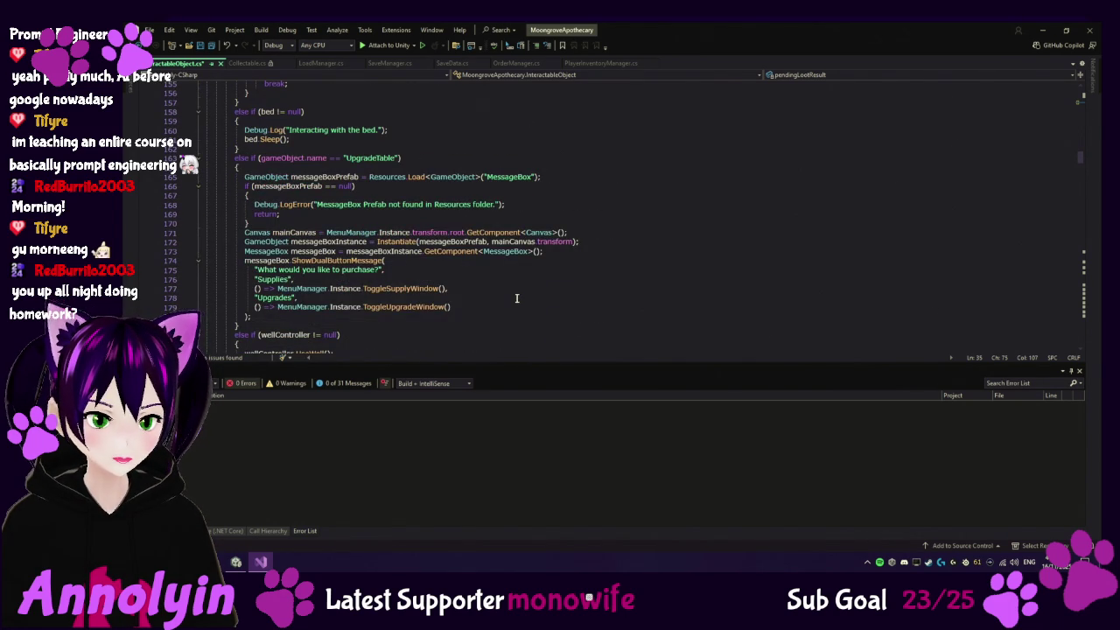
scroll(515, 298, down, 2)
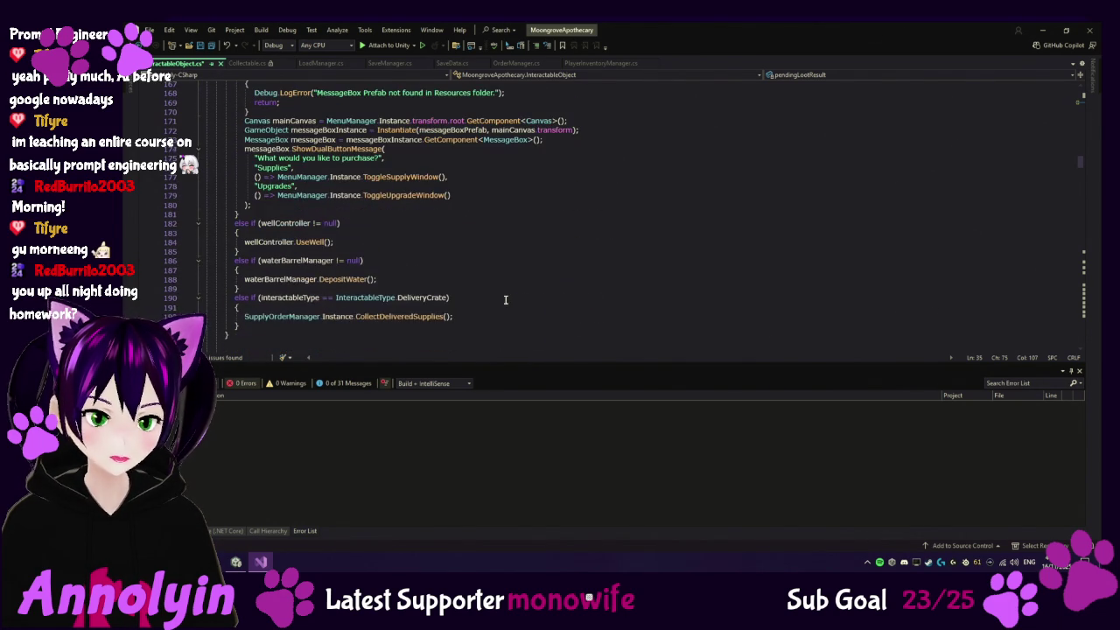
scroll(508, 299, down, 4)
scroll(507, 297, down, 5)
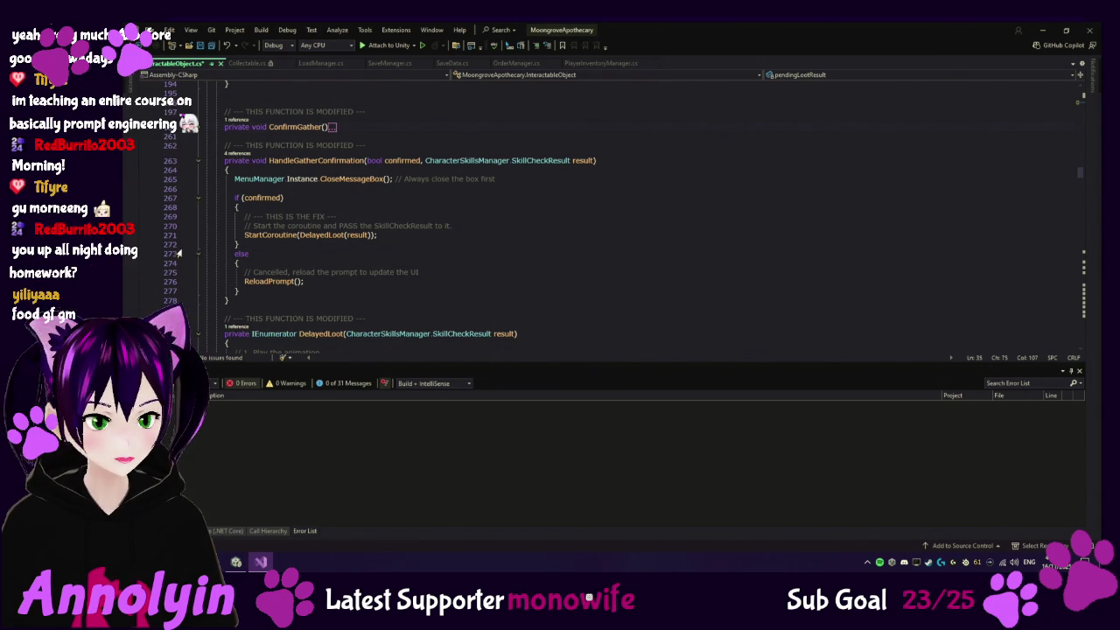
Paste the rewritten HandleGatherConfirmation at line 263, storing pendingLootResult and calling playerController.StartLoot
click(202, 160)
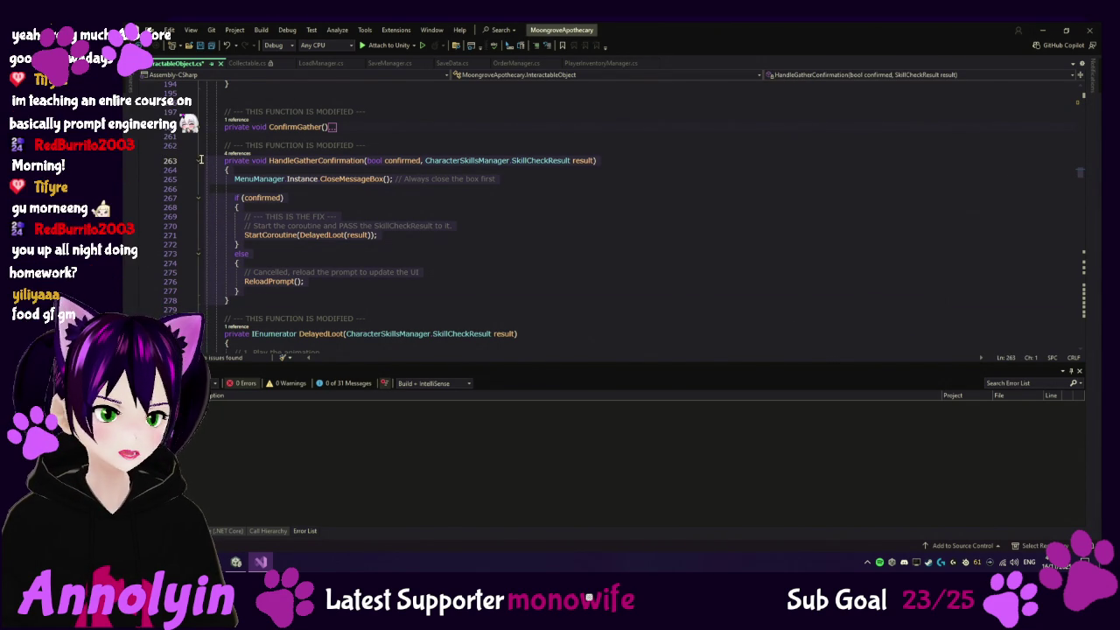
key(ctrl+v)
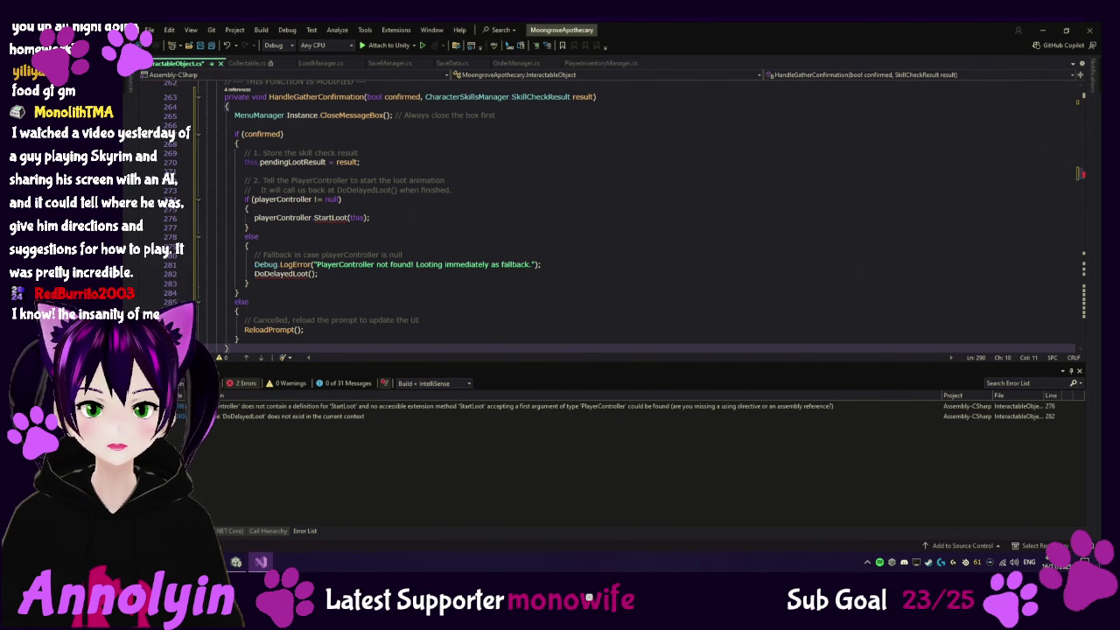
scroll(671, 258, down, 6)
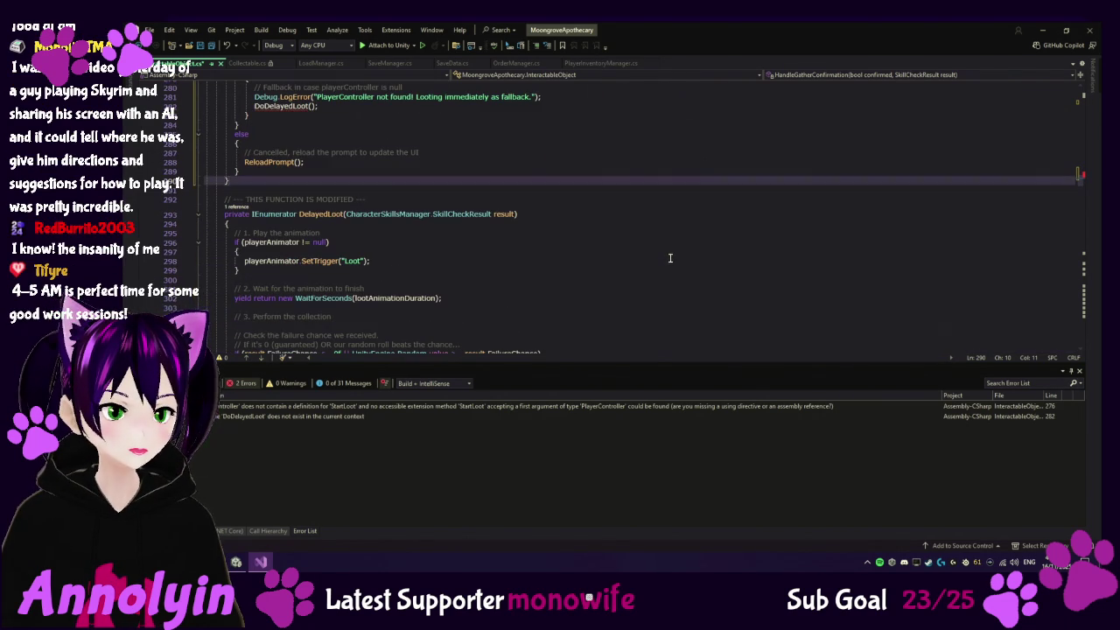
Collapse and cut the old DelayedLoot coroutine along with its comments
click(199, 214)
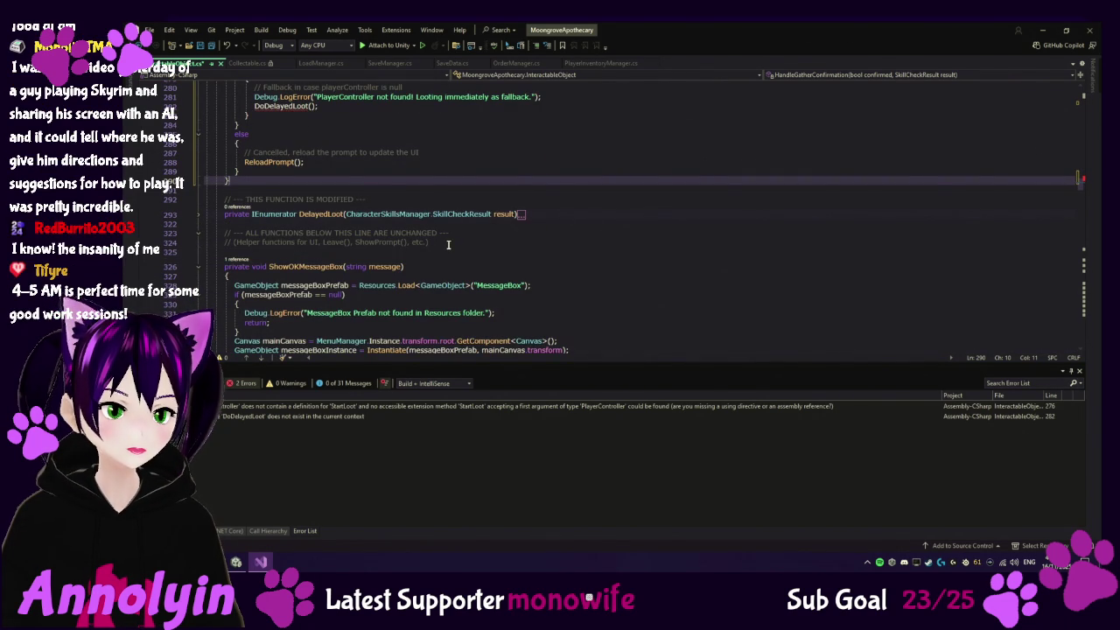
click(447, 245)
click(206, 199)
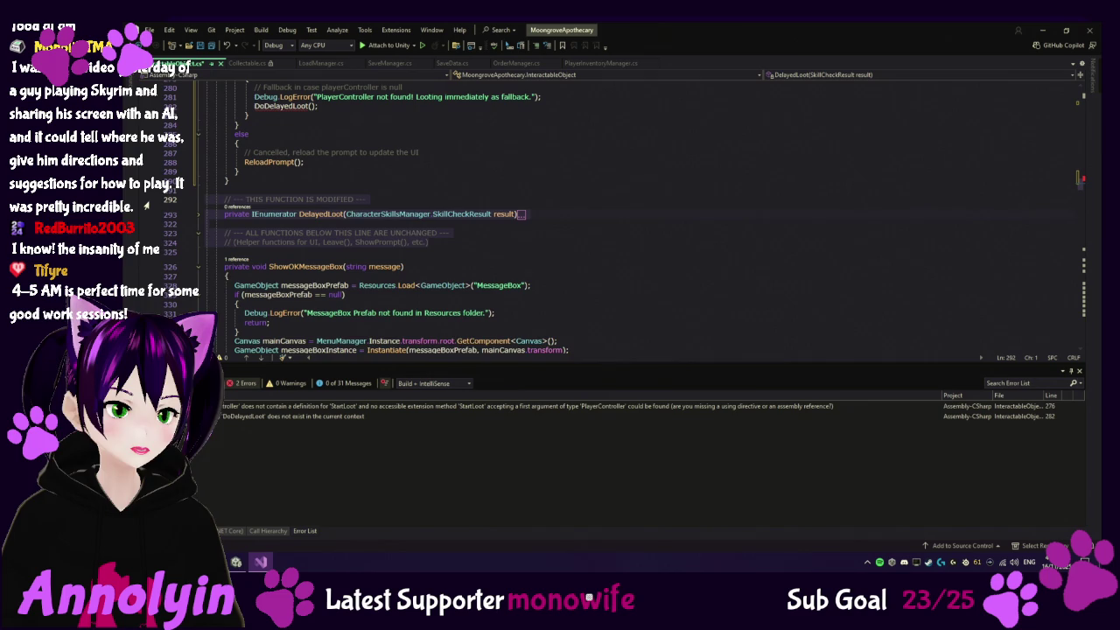
key(ctrl+x)
key(ctrl+x)
key(ctrl+x)
key(ctrl+x)
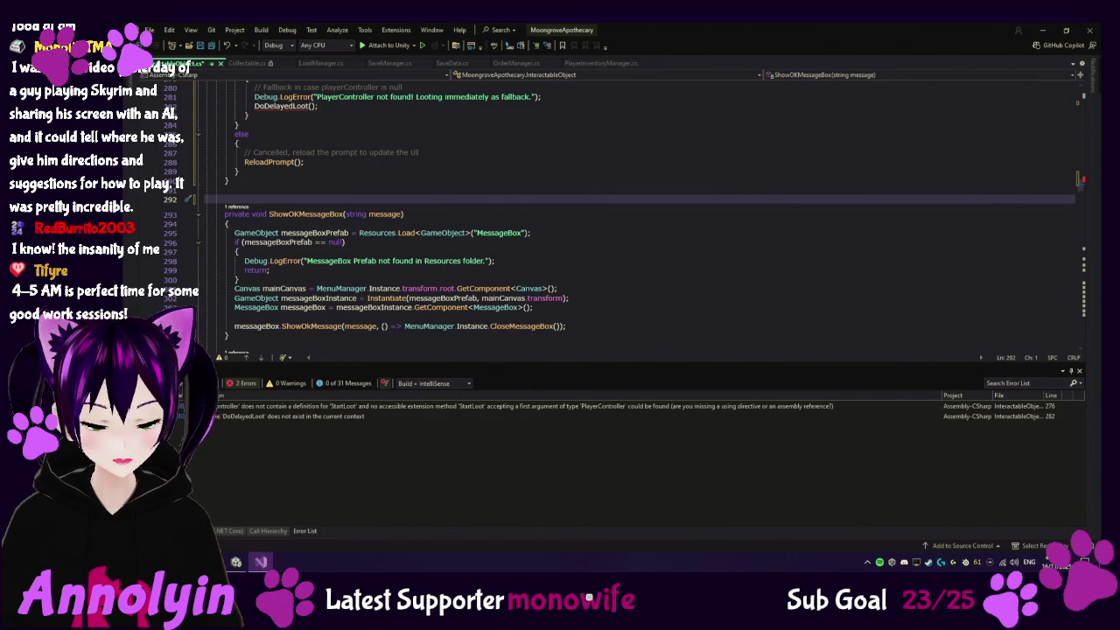
Paste the public DoDelayedLoot method on line 292 and go back to Unity
click(226, 199)
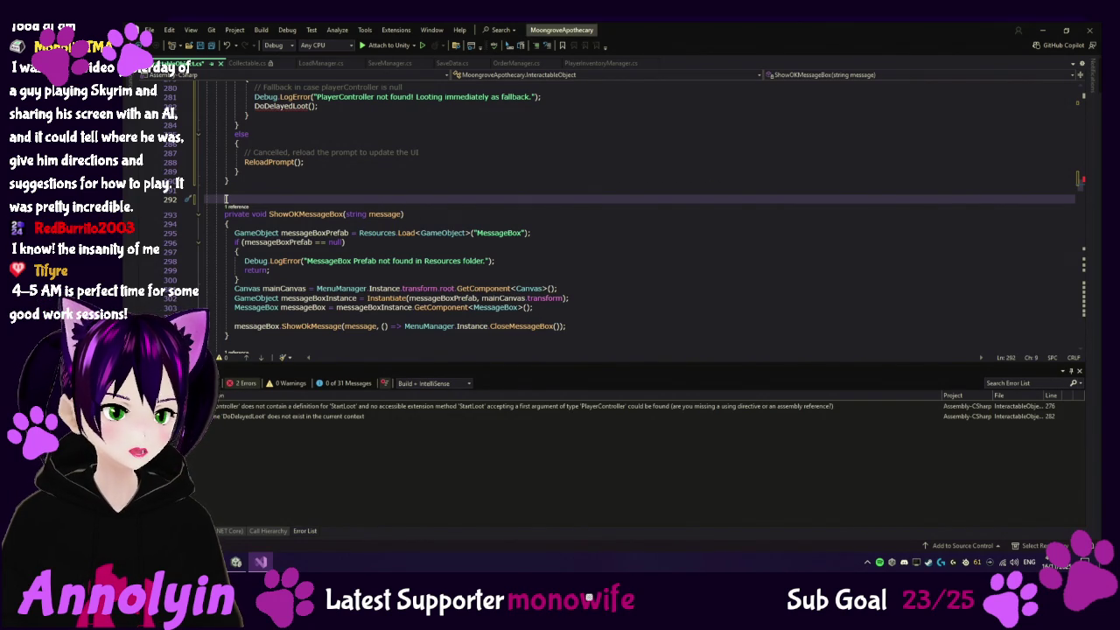
key(ctrl+v)
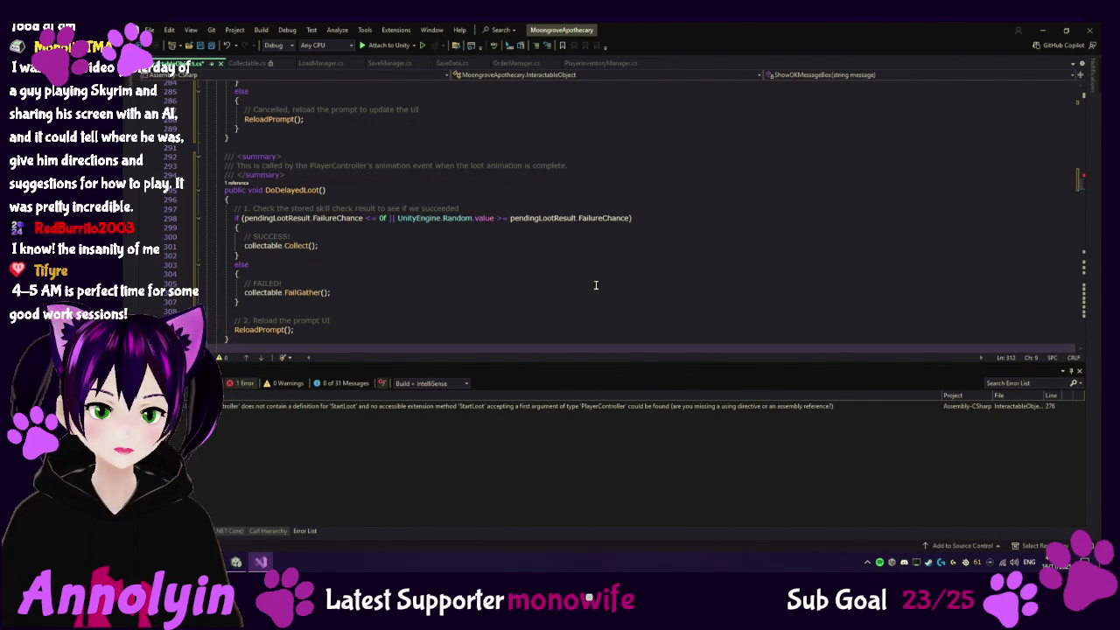
scroll(579, 292, down, 1)
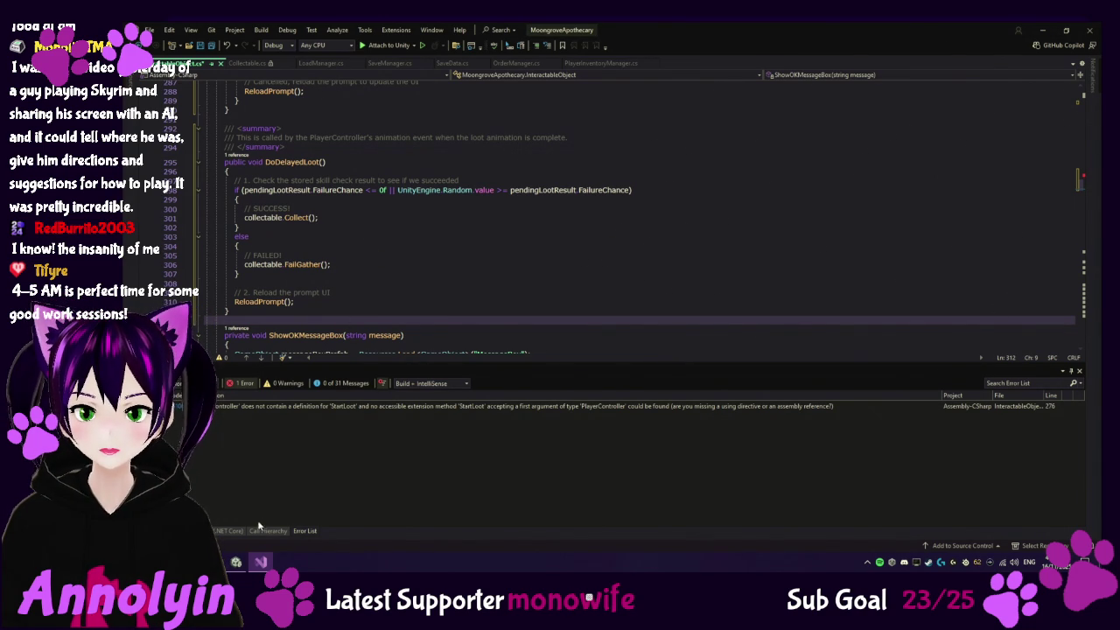
click(235, 562)
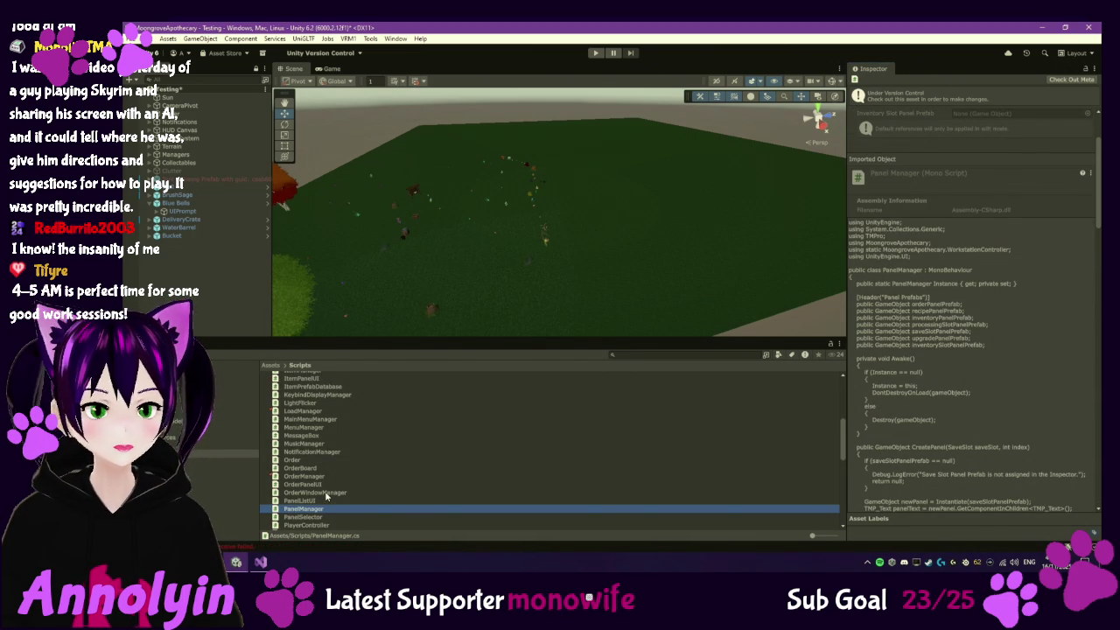
Check out PlayerController via Version Control > Check Out and open it in Visual Studio
key(Down)
key(Down)
key(Down)
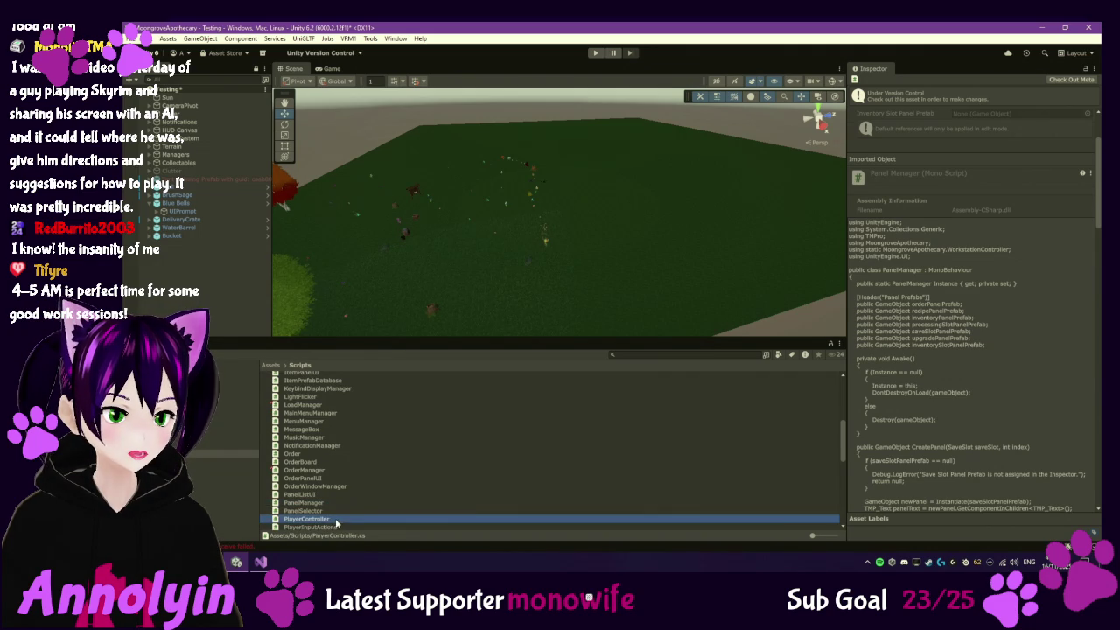
right_click(334, 528)
click(311, 519)
right_click(312, 519)
mouse_move(398, 235)
click(501, 254)
scroll(342, 491, down, 1)
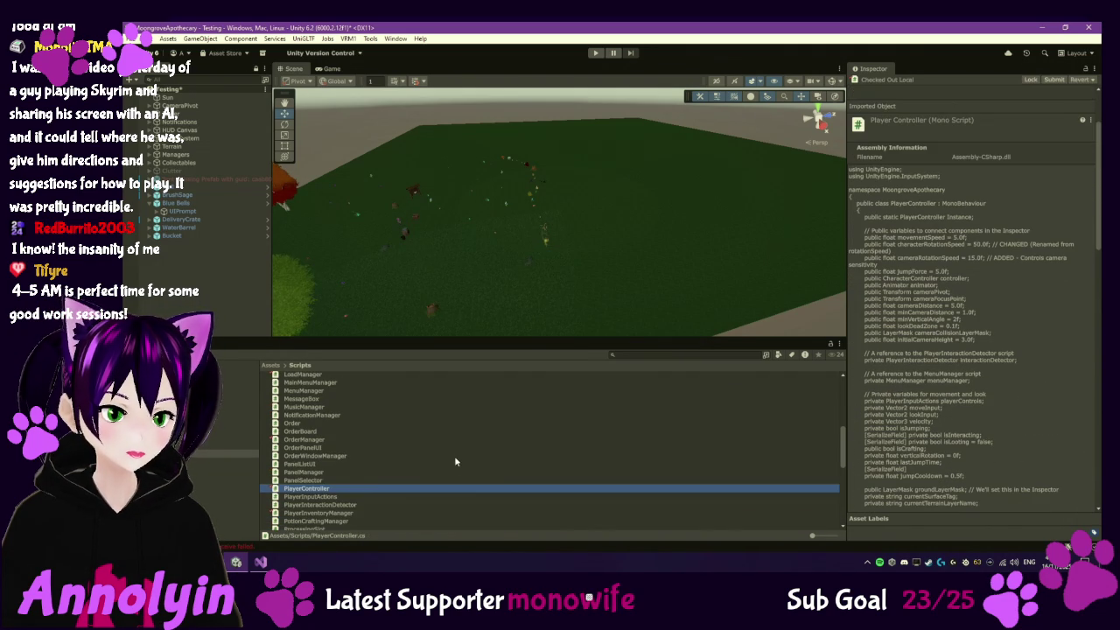
double_click(341, 492)
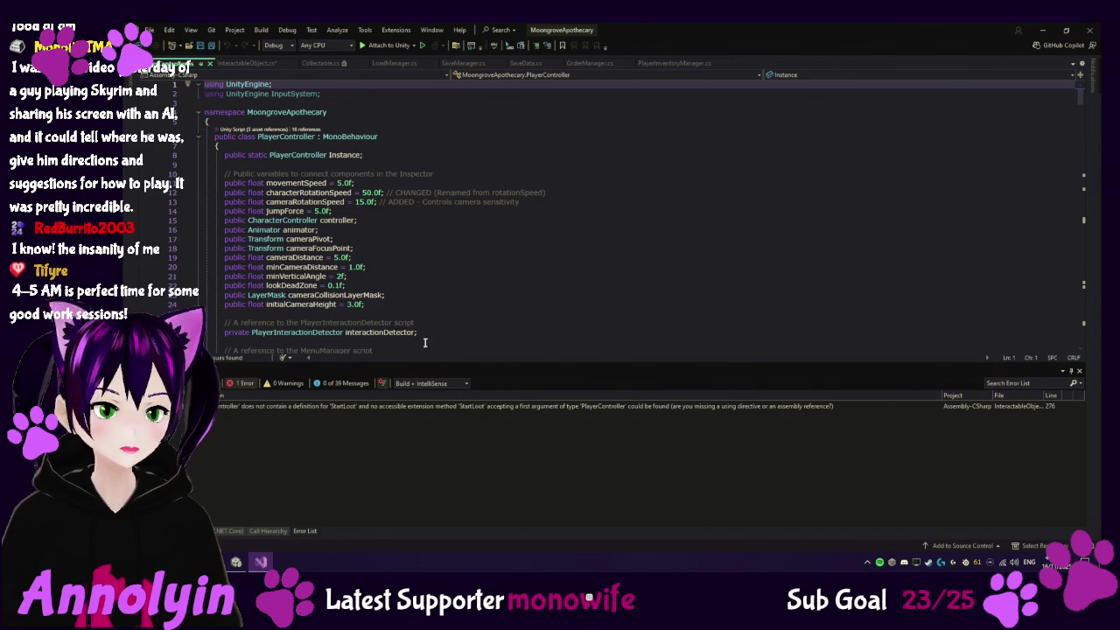
Add 'private InteractableObject interactableToLoot;' after line 48 of PlayerController.cs
scroll(437, 329, down, 3)
scroll(439, 324, down, 5)
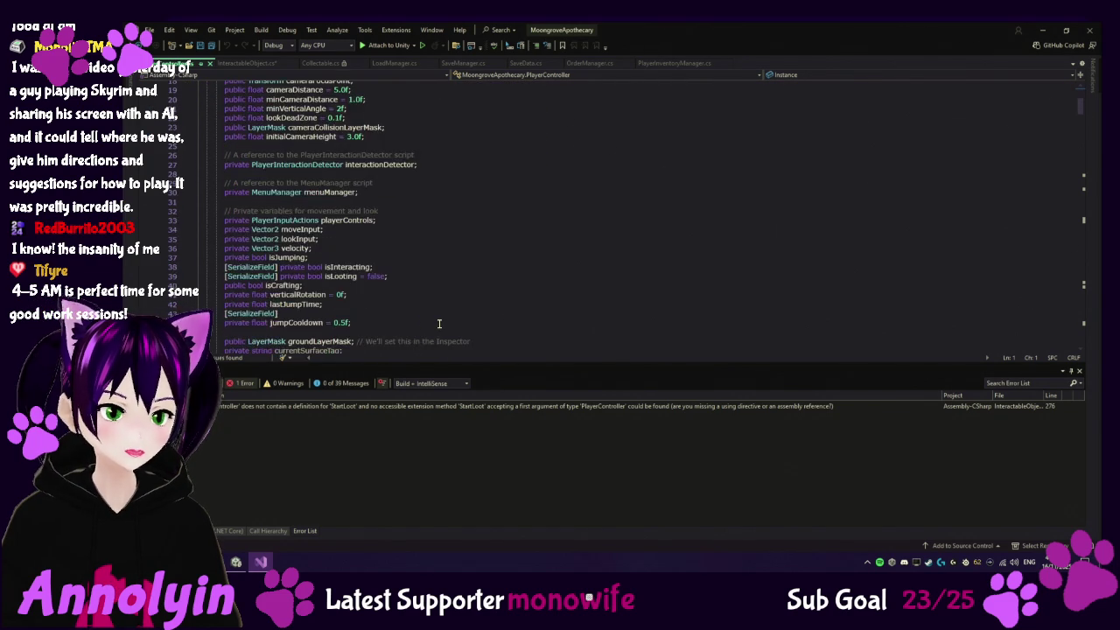
click(413, 306)
key(Return)
key(Return)
key(Tab)
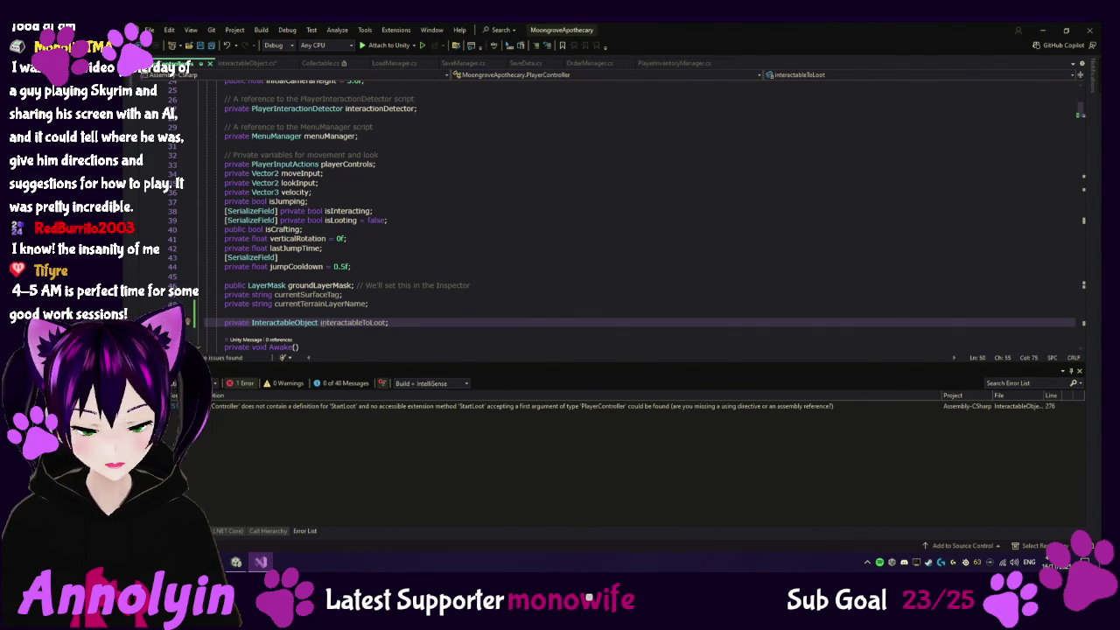
Paste StartLoot and OnLootAnimationComplete after IsFacingWater, then jump to the StartLoot call in InteractableObject
click(1067, 336)
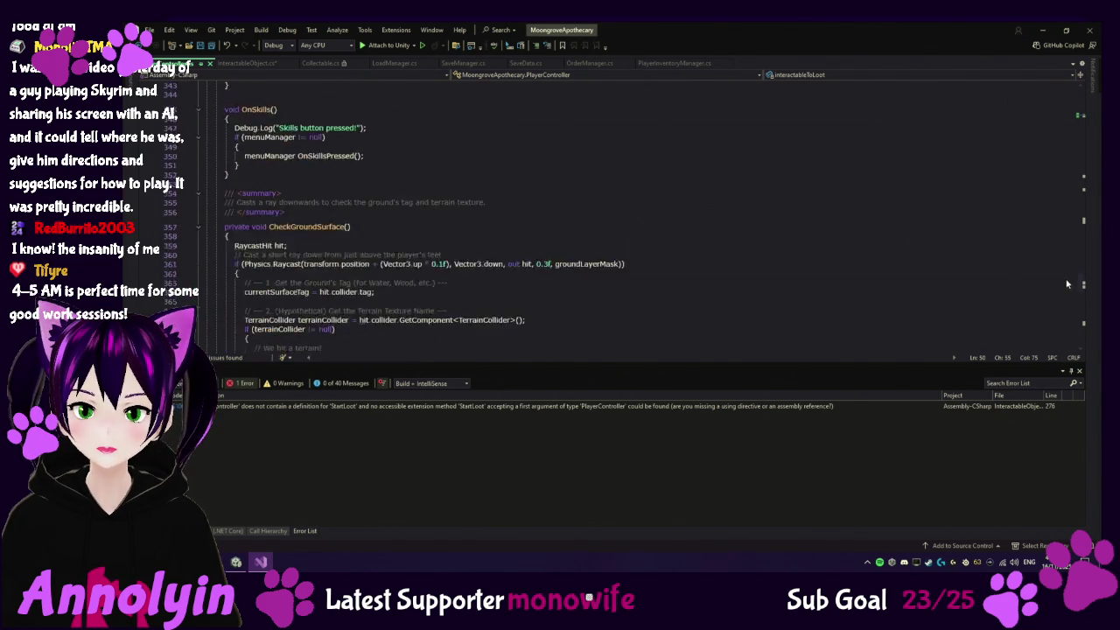
scroll(238, 295, up, 9)
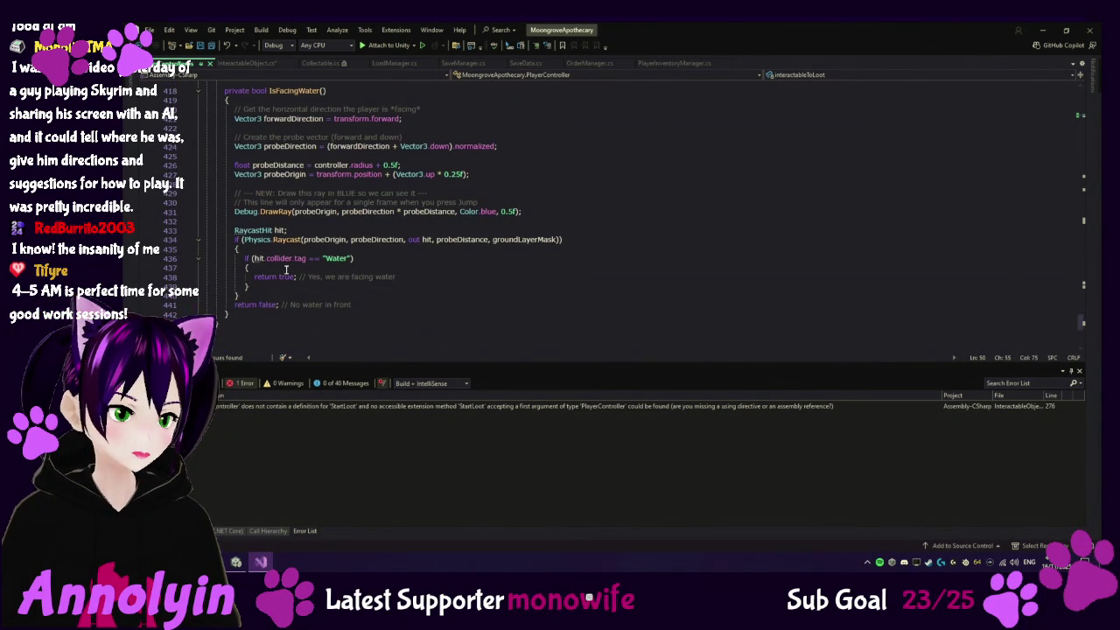
click(240, 313)
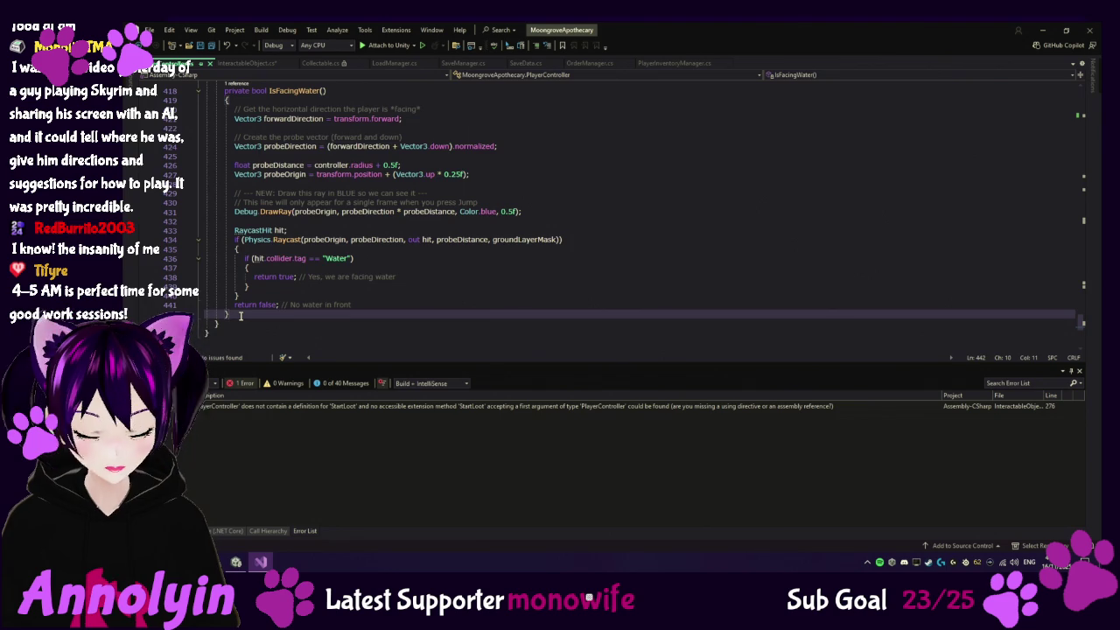
key(Return)
key(Return)
key(ctrl+v)
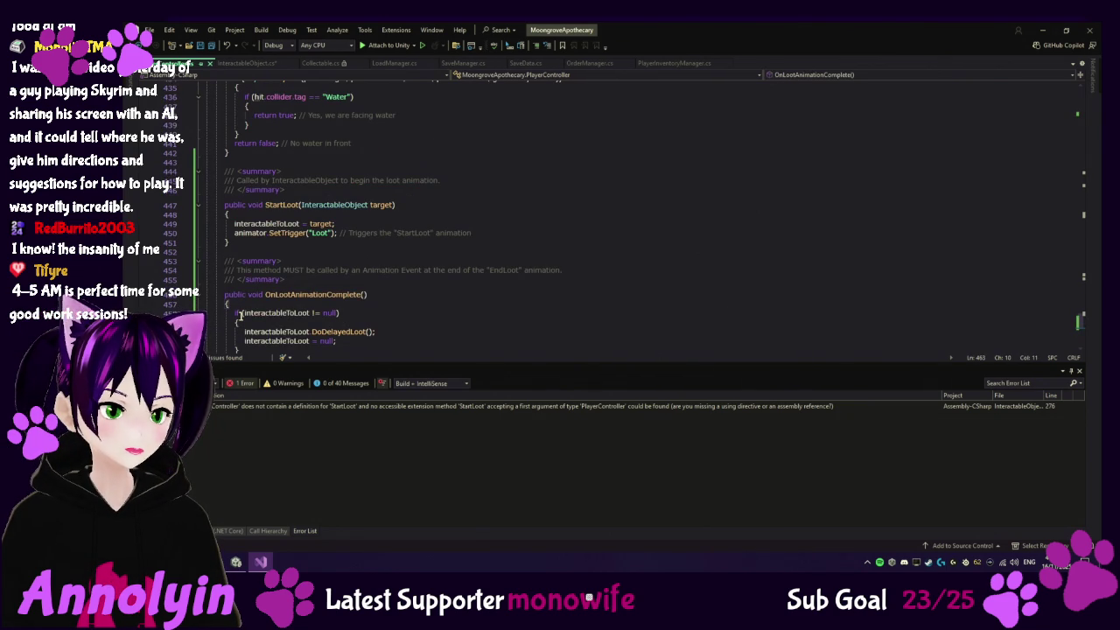
double_click(415, 407)
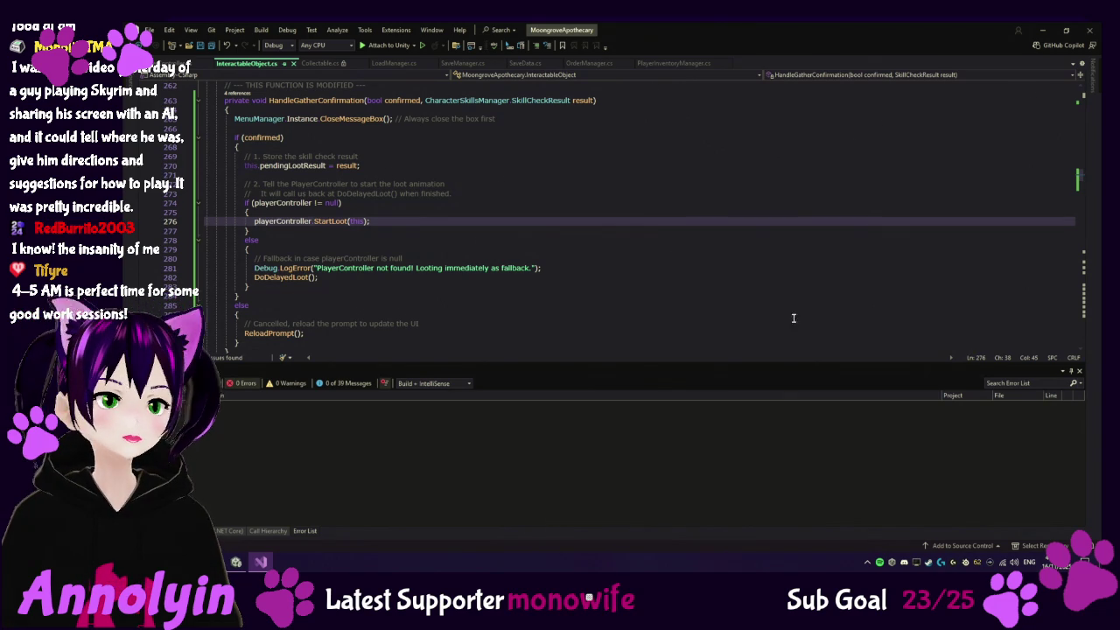
Switch from Visual Studio back to the Unity editor so the scripts recompile
key(alt+Tab)
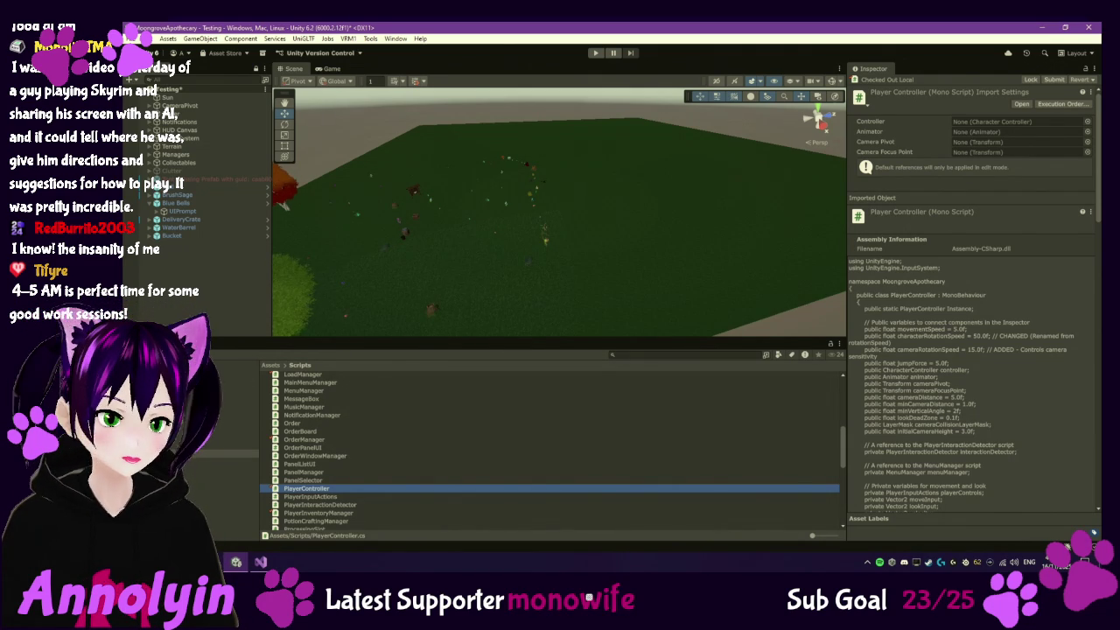
Open the PlayerAnimationController state graph from the Other assets folder
click(236, 412)
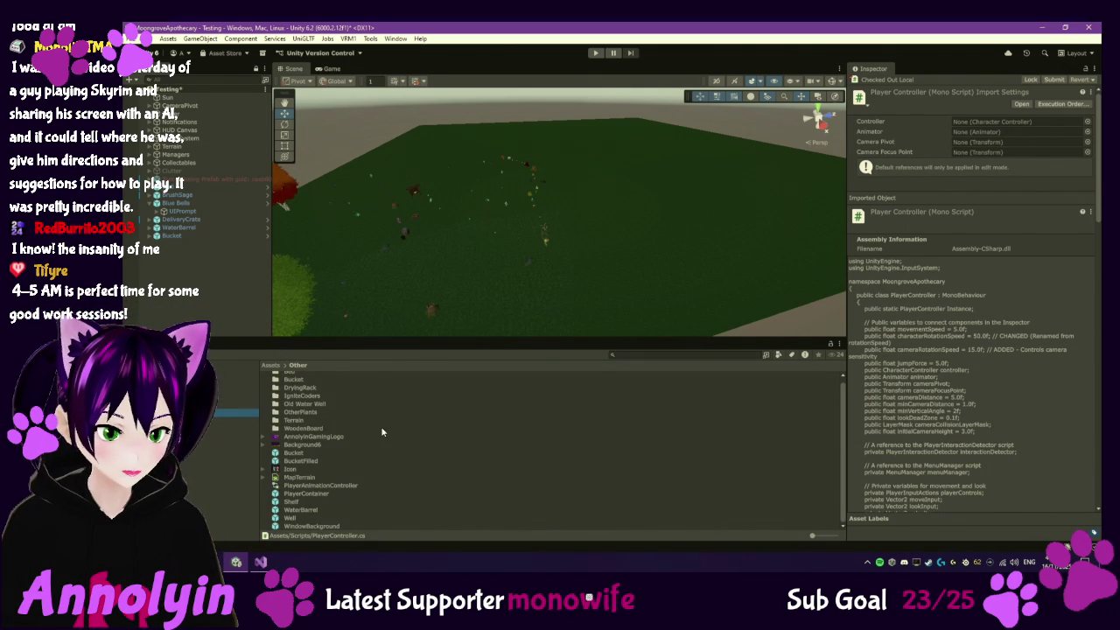
click(338, 487)
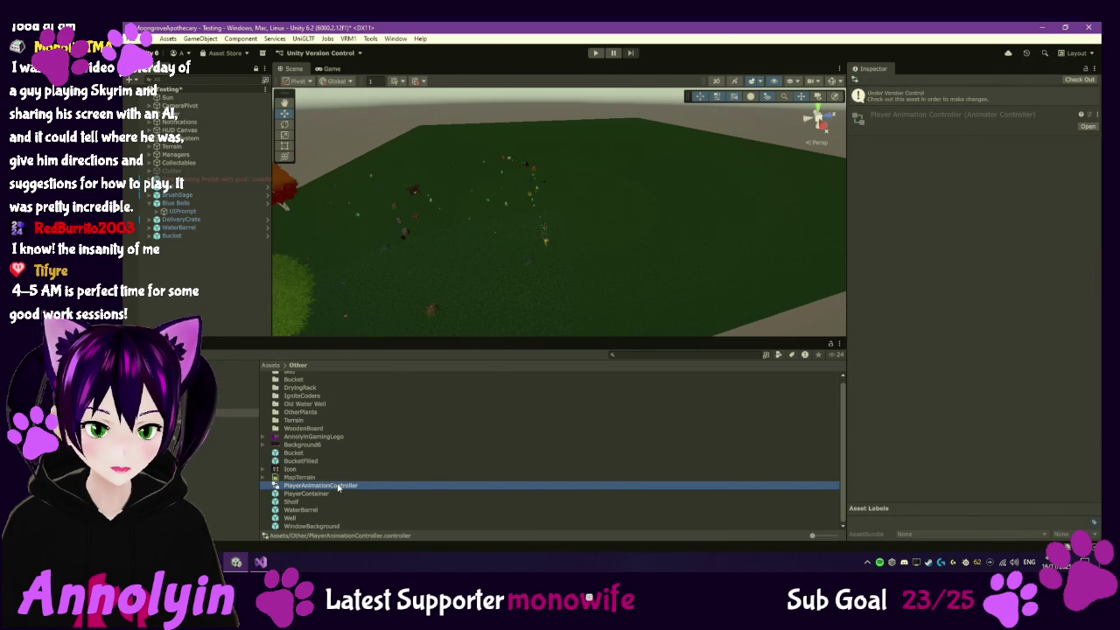
double_click(337, 487)
drag(629, 302, 624, 302)
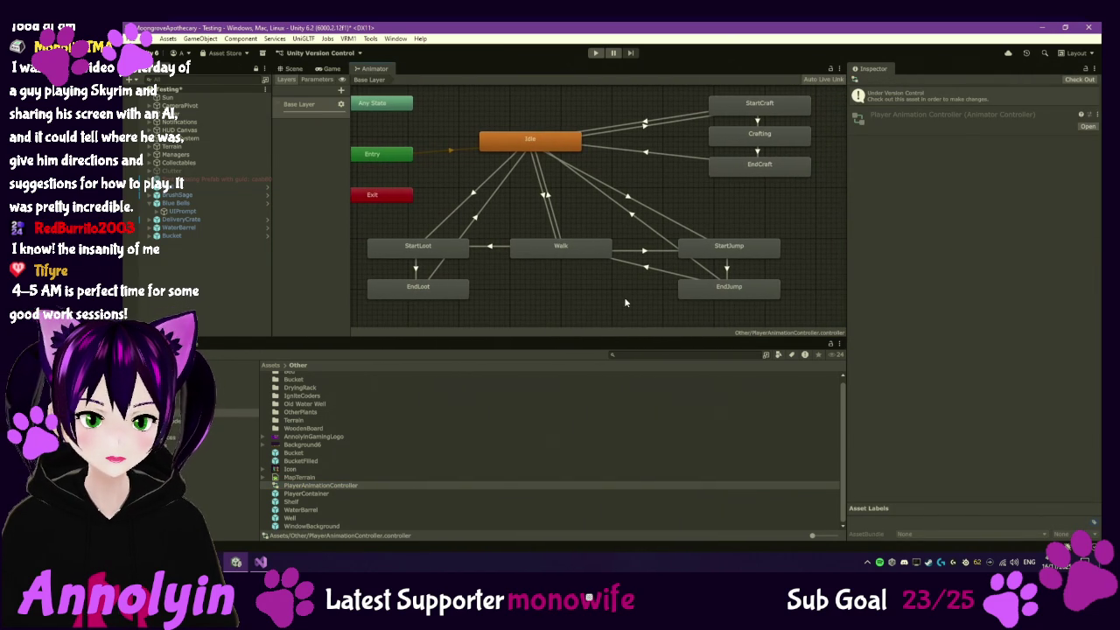
Select the EndLoot state, check out the controller, and inspect the EndLoot to Idle transition
click(450, 296)
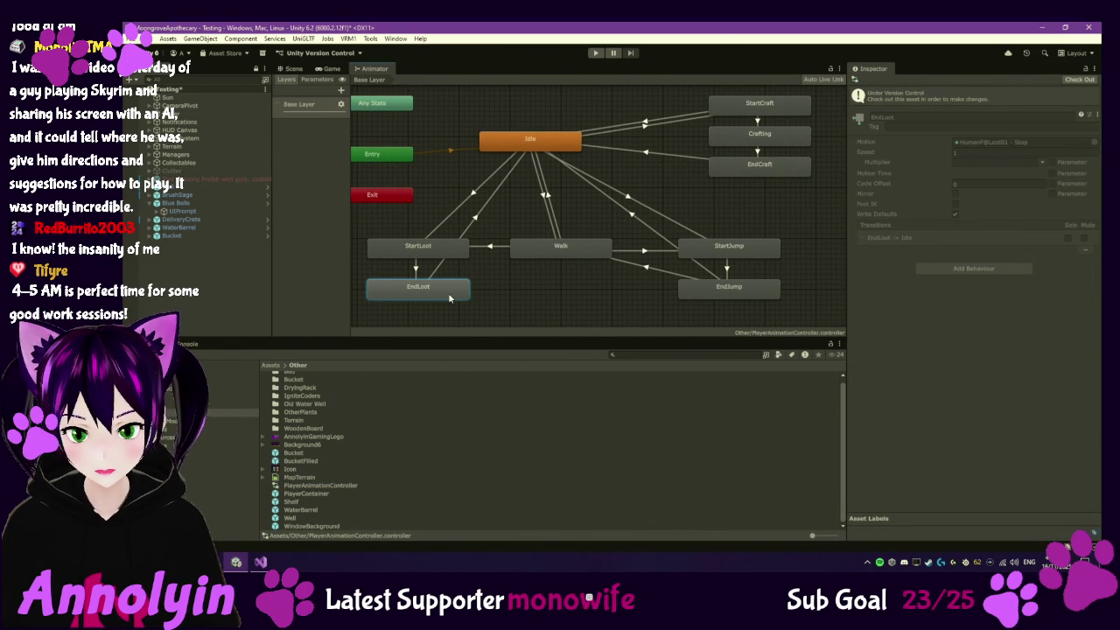
click(1078, 80)
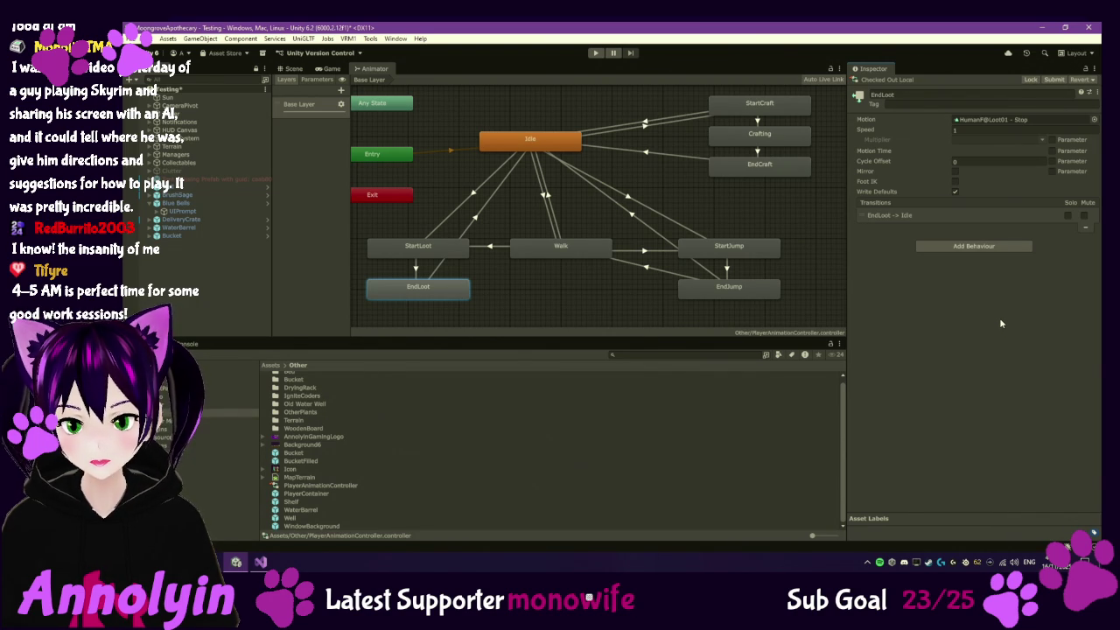
click(971, 216)
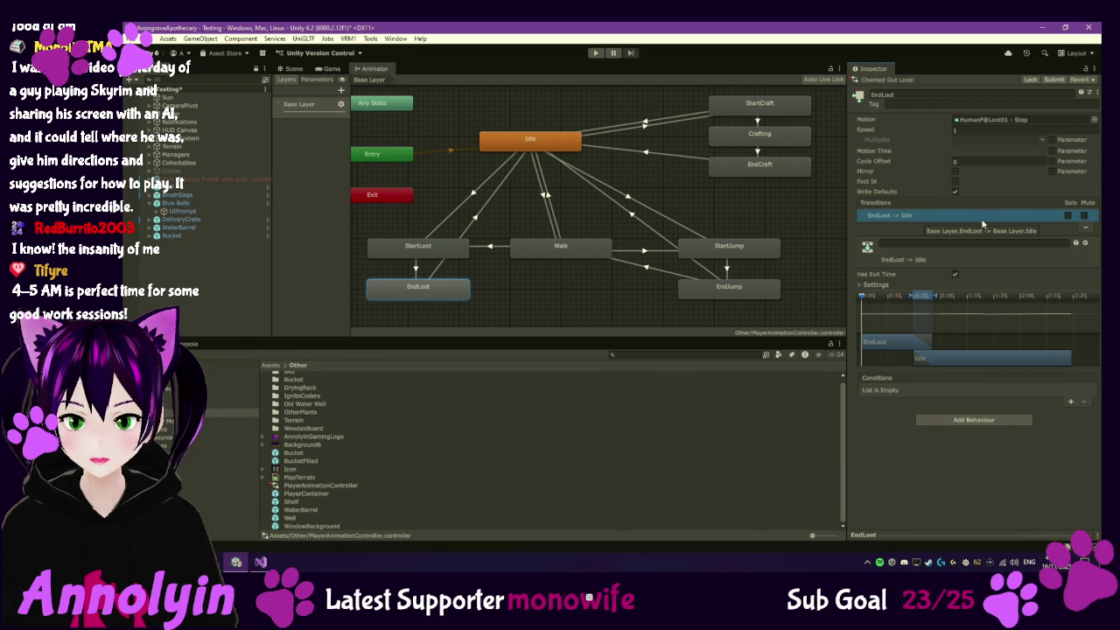
Reveal the EndLoot to Idle transition settings: exit time 0.7222222, duration 0.25
right_click(449, 299)
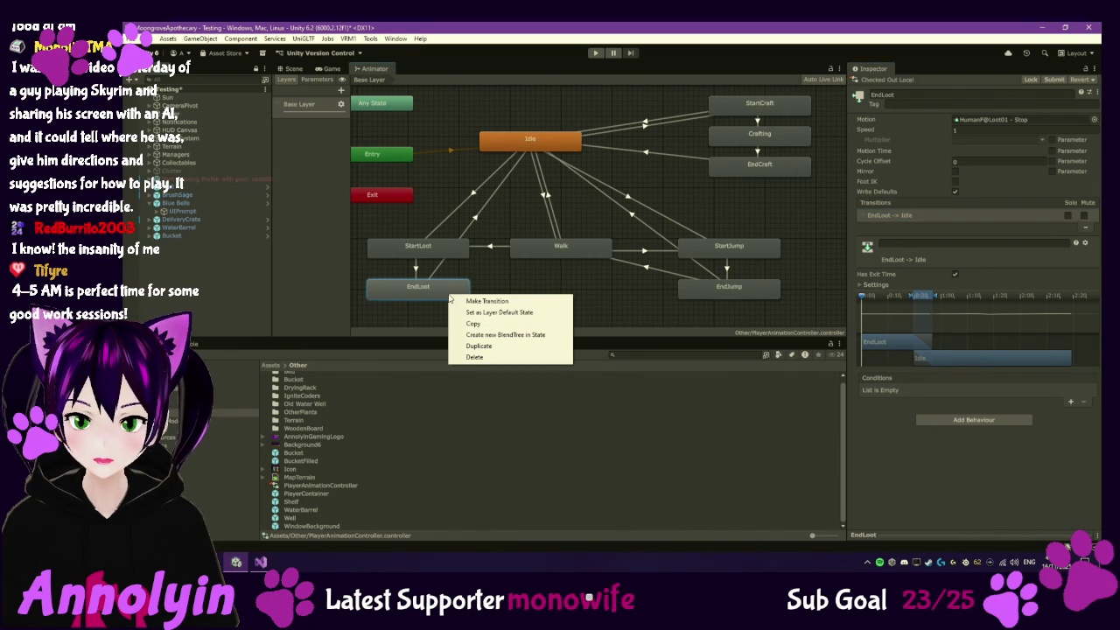
click(895, 481)
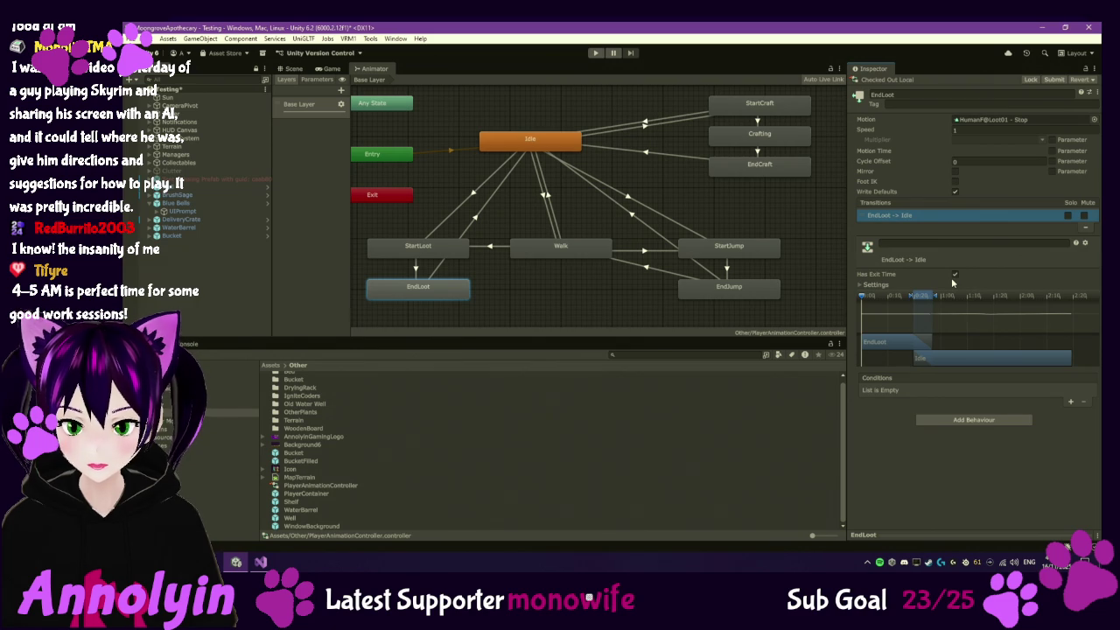
click(860, 285)
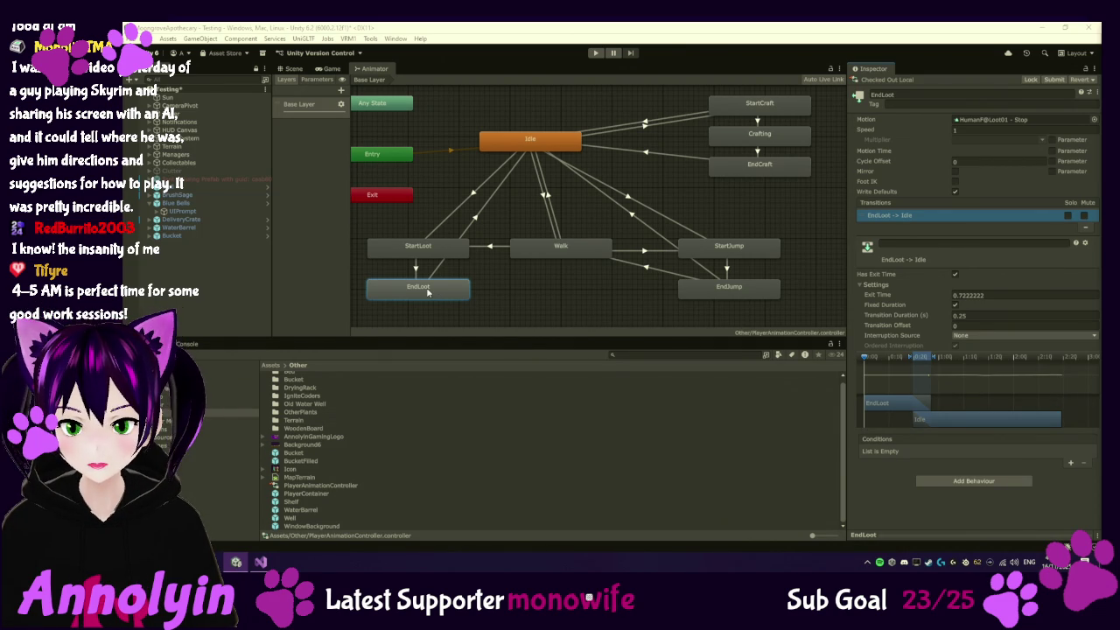
Show the Animator parameters (isMoving, Jump, Loot, StartCraft, IsCrafting) and toggle the Loot trigger
click(310, 81)
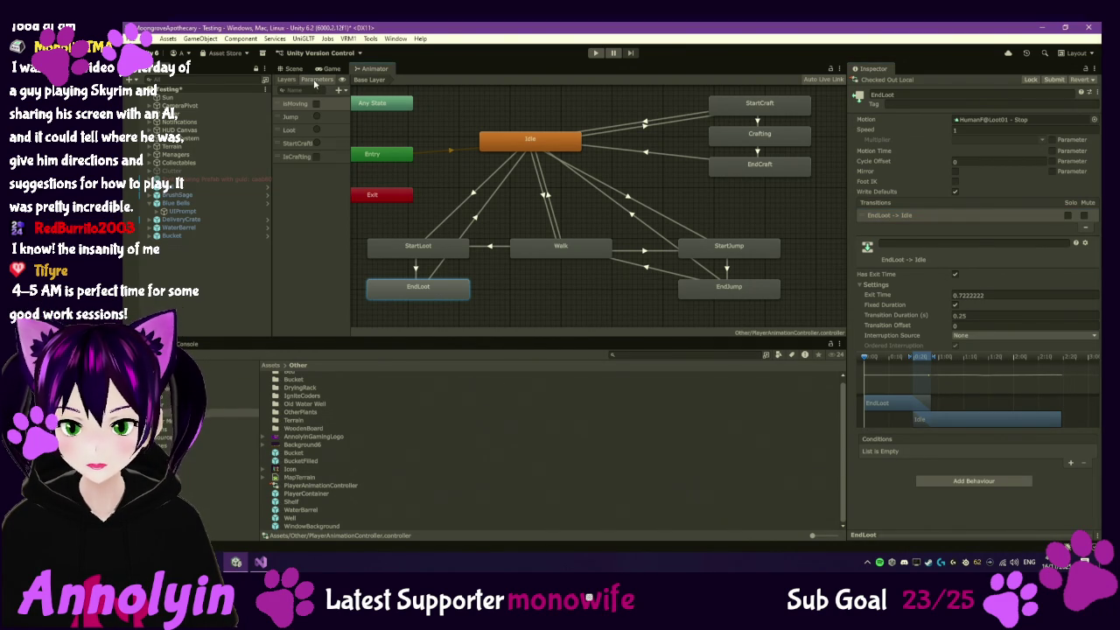
click(332, 131)
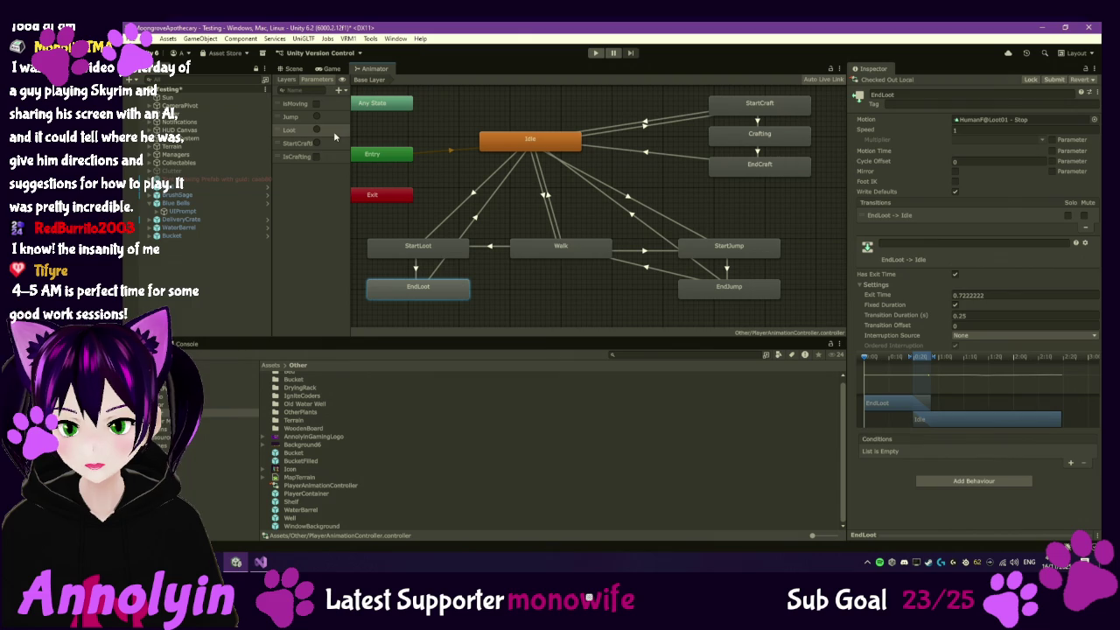
click(289, 132)
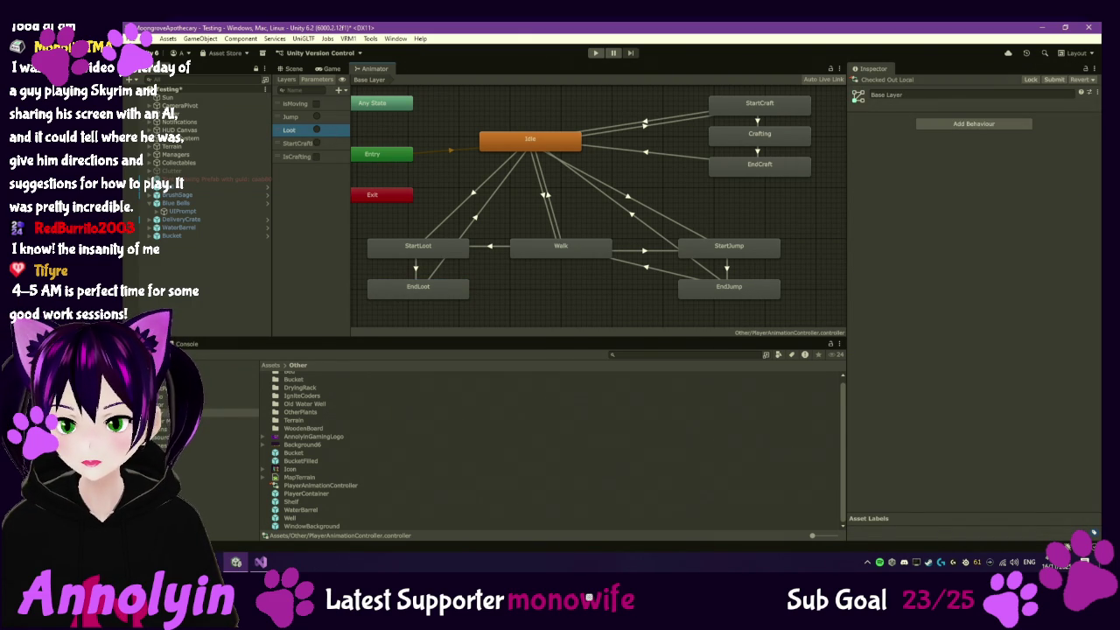
Inspect the StartLoot to EndLoot transition, then nudge the EndLoot state slightly
click(416, 271)
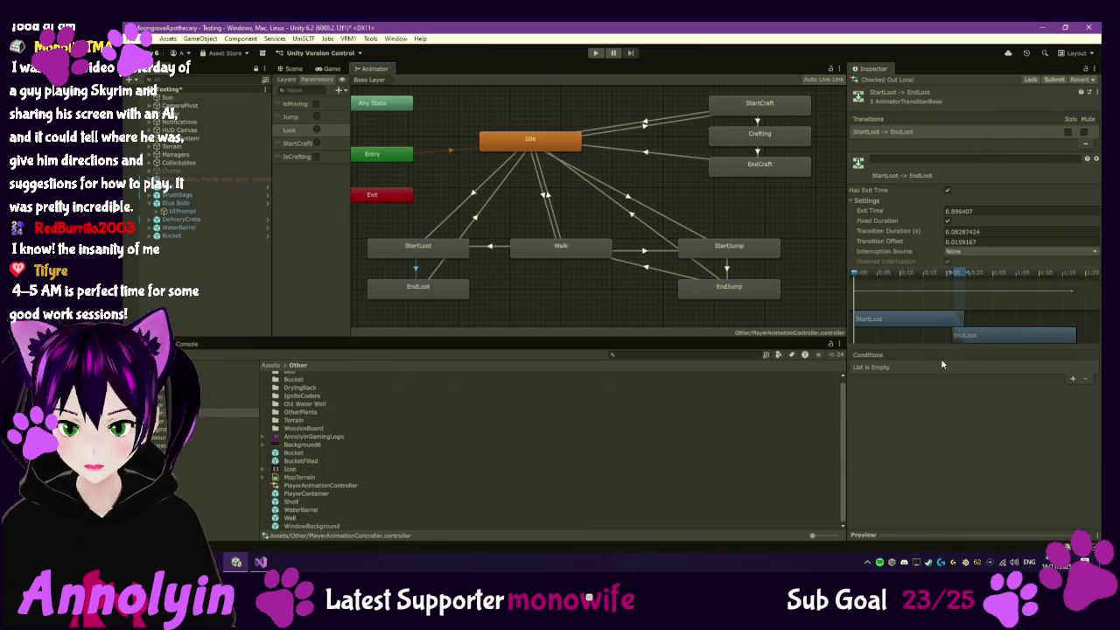
click(445, 293)
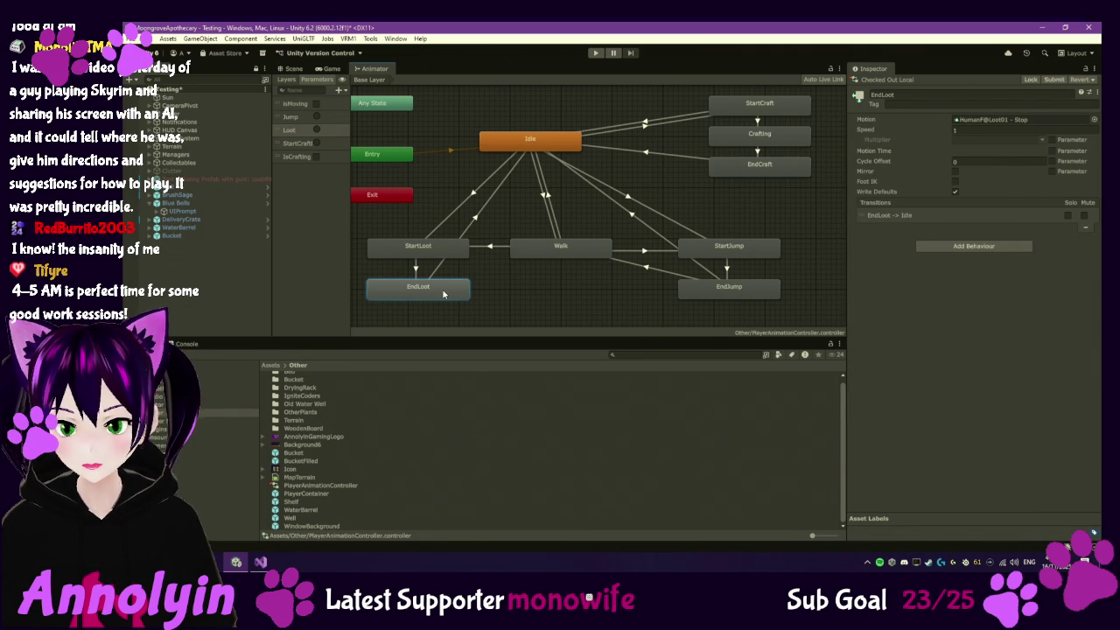
drag(441, 294, 442, 295)
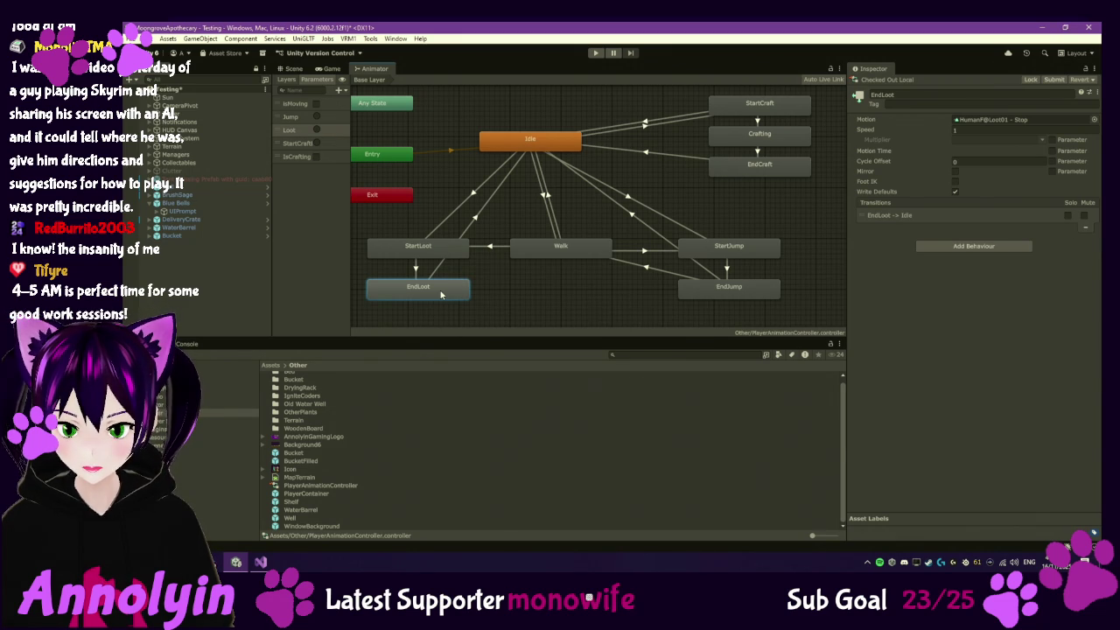
Open the animation import settings of the HumanF@Loot01 - Stop clip
click(1050, 120)
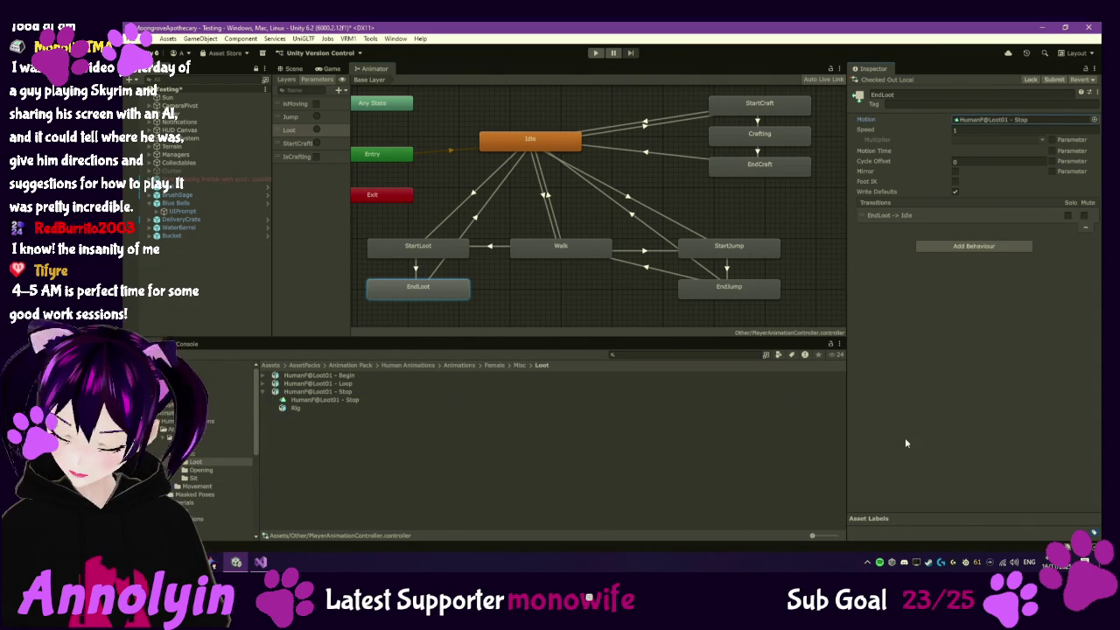
click(311, 400)
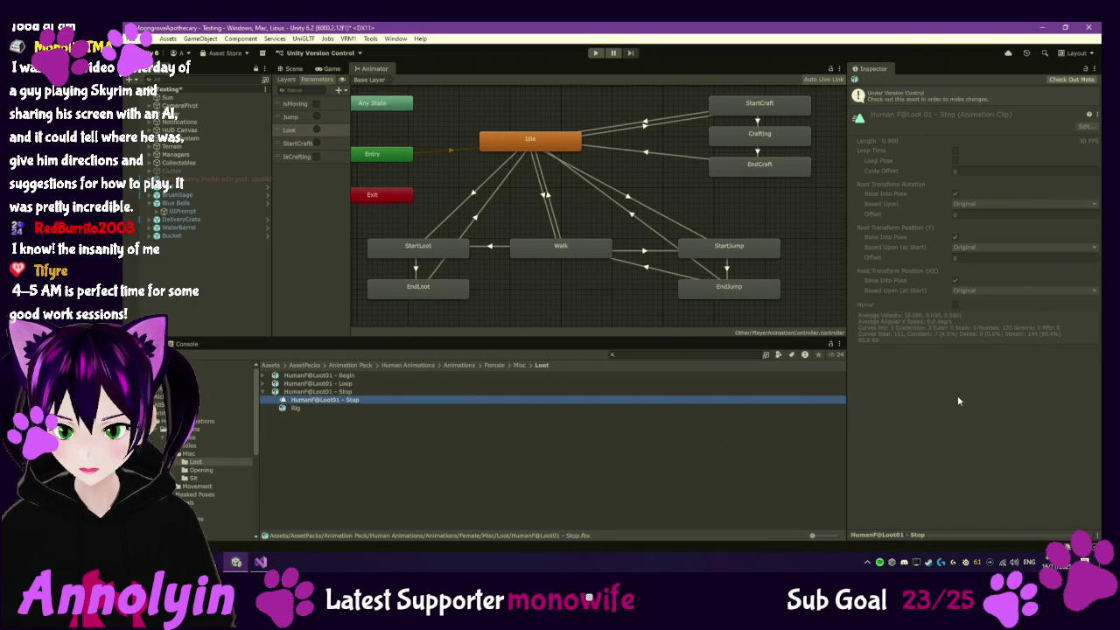
click(342, 392)
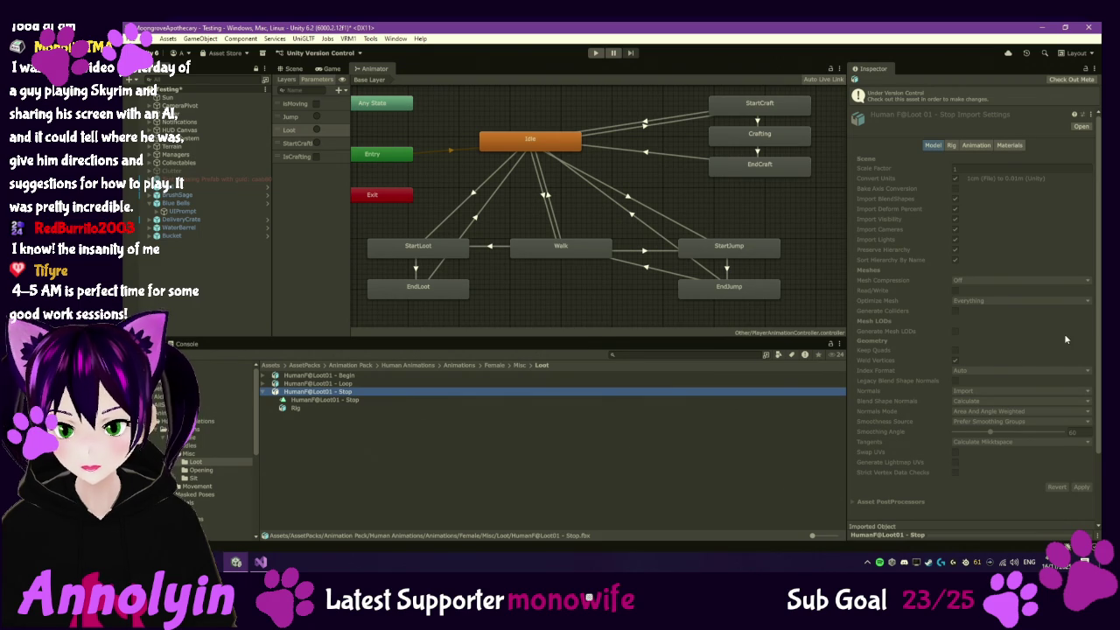
scroll(1065, 339, down, 3)
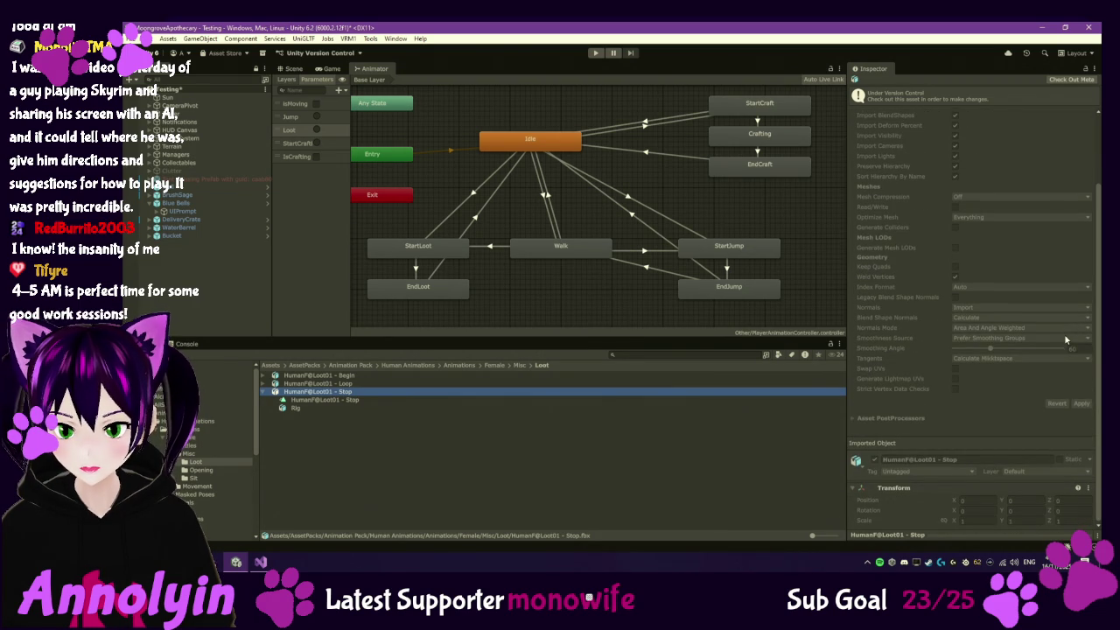
scroll(1064, 339, up, 3)
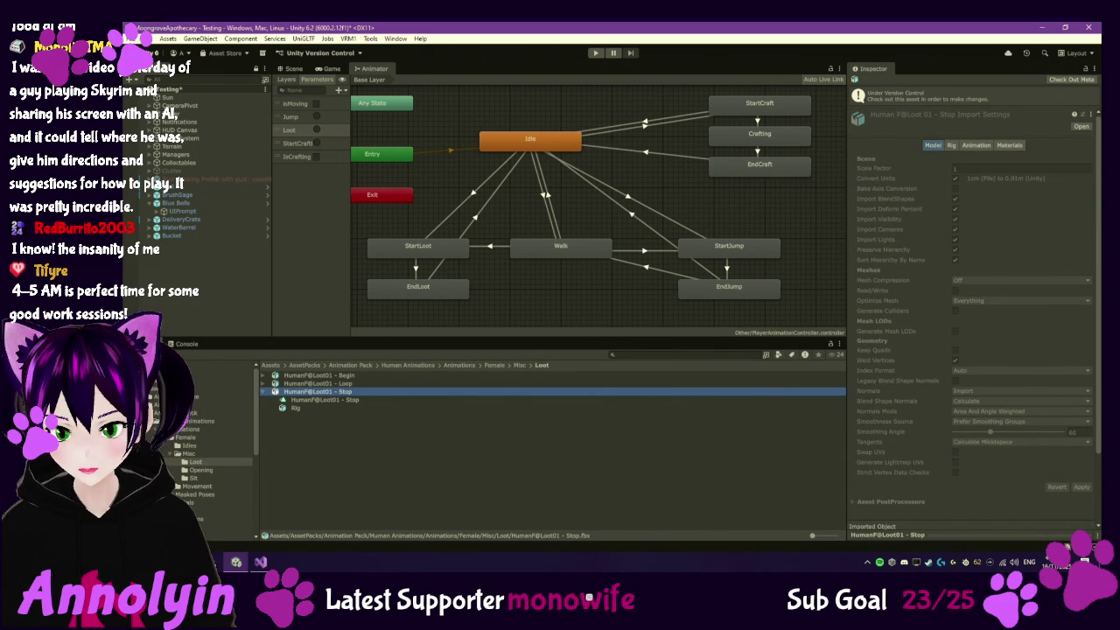
click(976, 146)
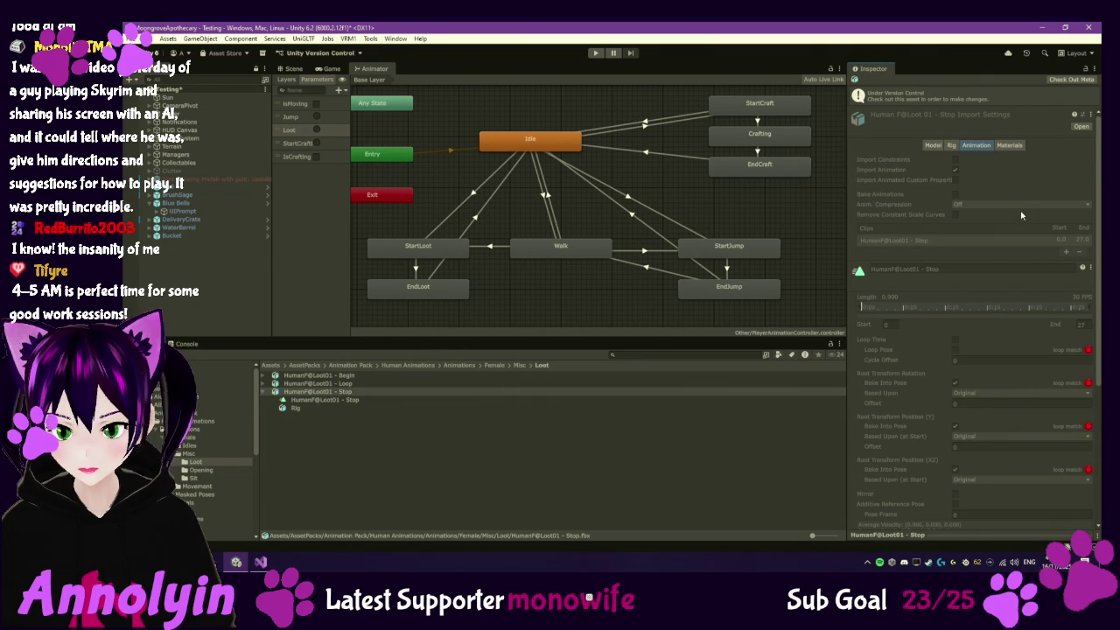
scroll(1017, 252, down, 3)
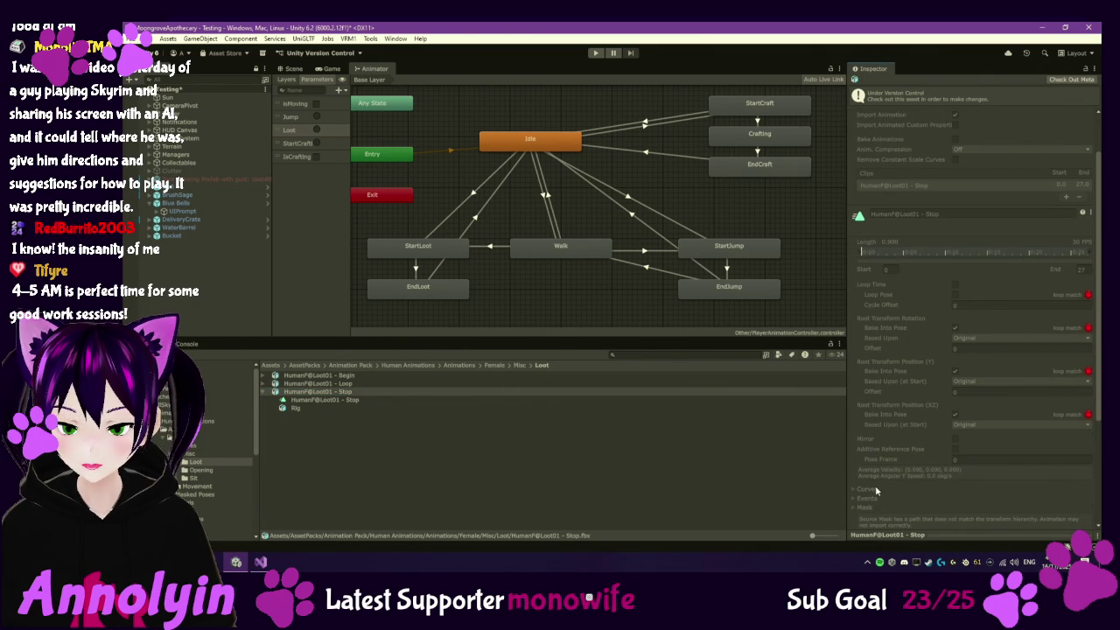
Check out the clip's meta file locally and expand its Events timeline
click(1073, 80)
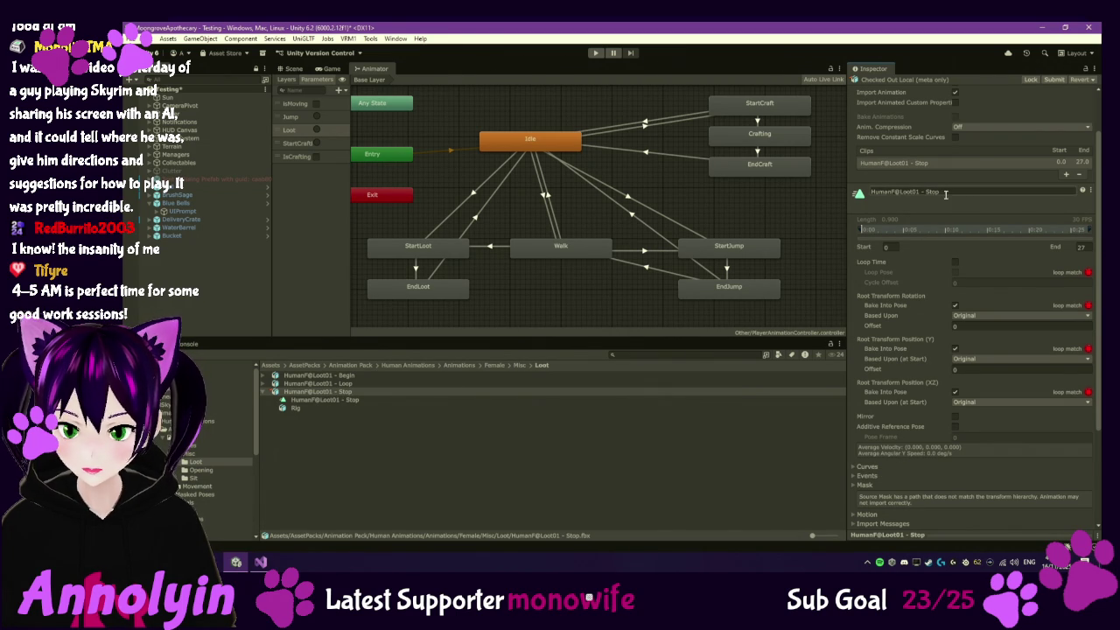
click(874, 474)
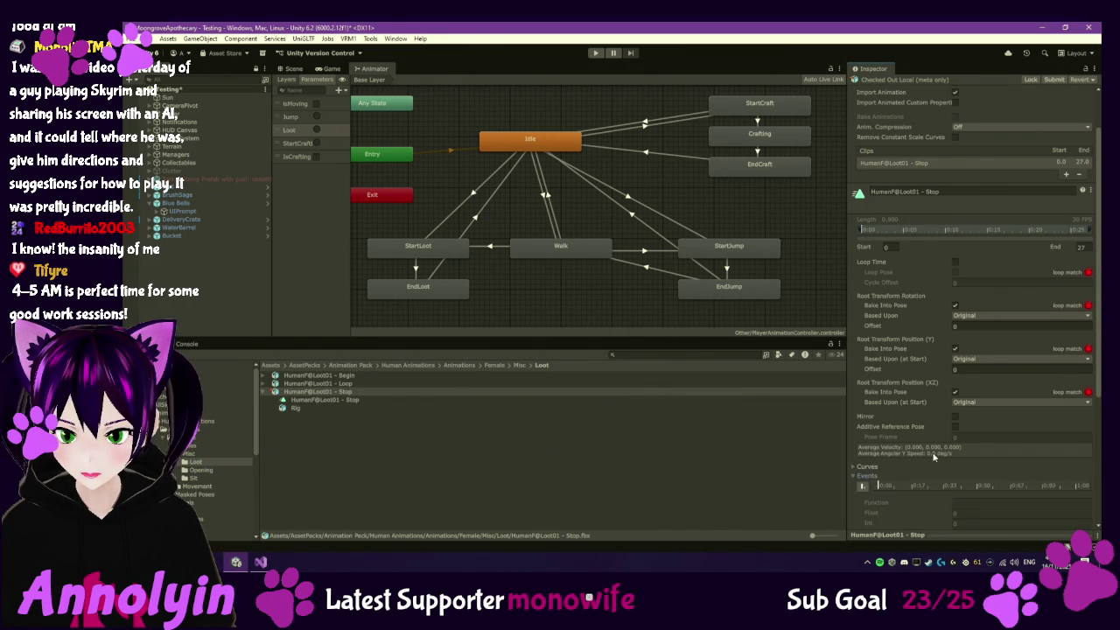
scroll(944, 449, down, 3)
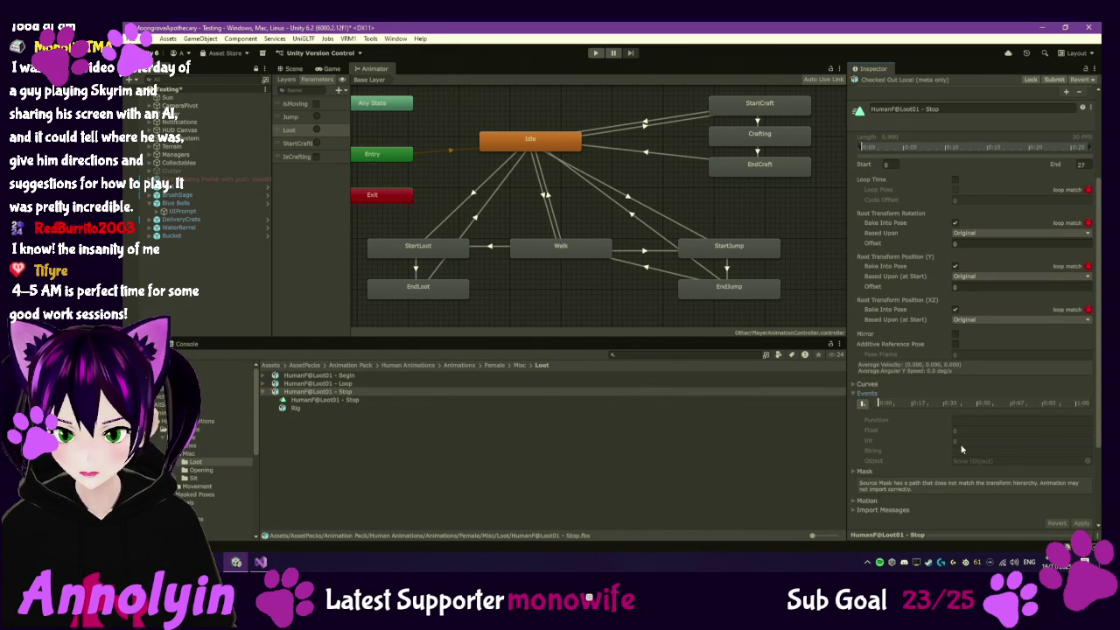
scroll(960, 448, down, 1)
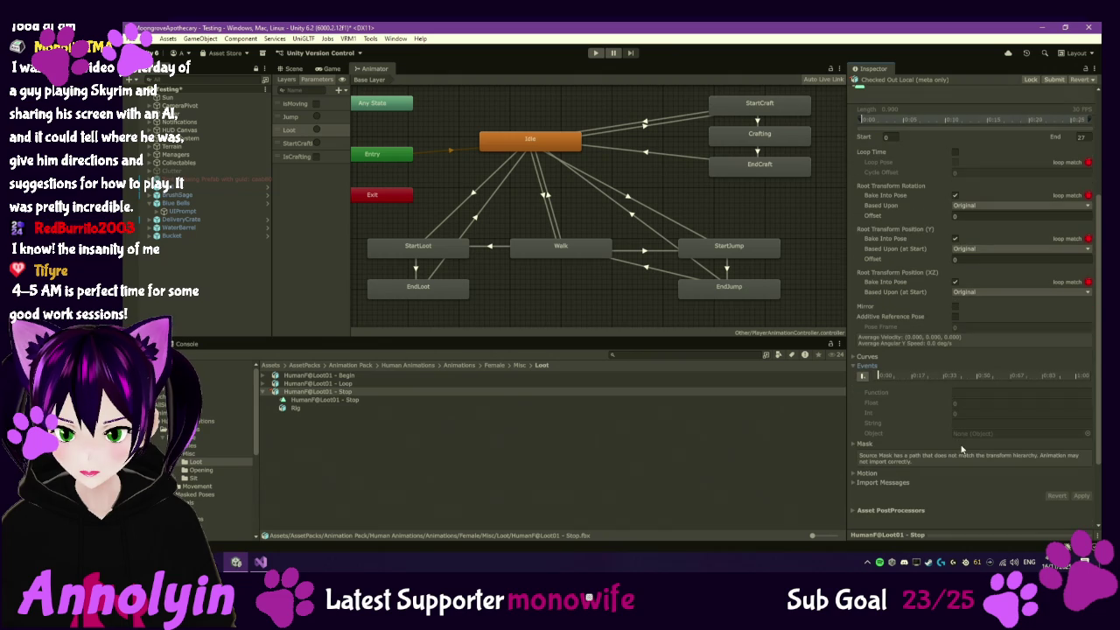
Add an animation event calling OnLootAnimationComplete to HumanF@Loot01 - Stop and apply the import settings
click(863, 378)
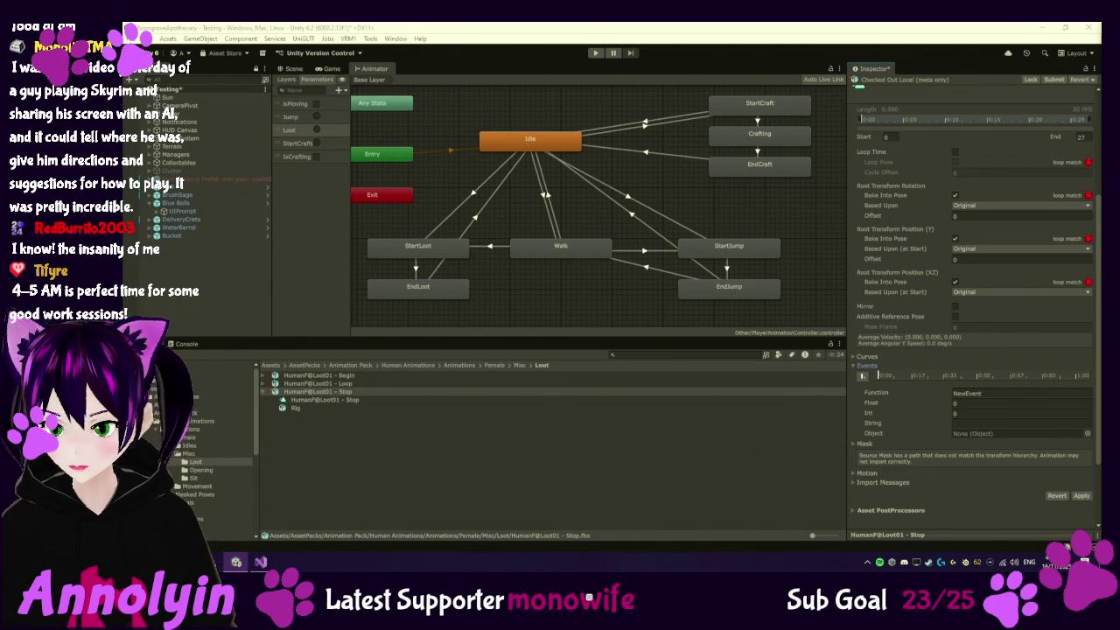
click(987, 395)
text(OnLootAnimationComplete)
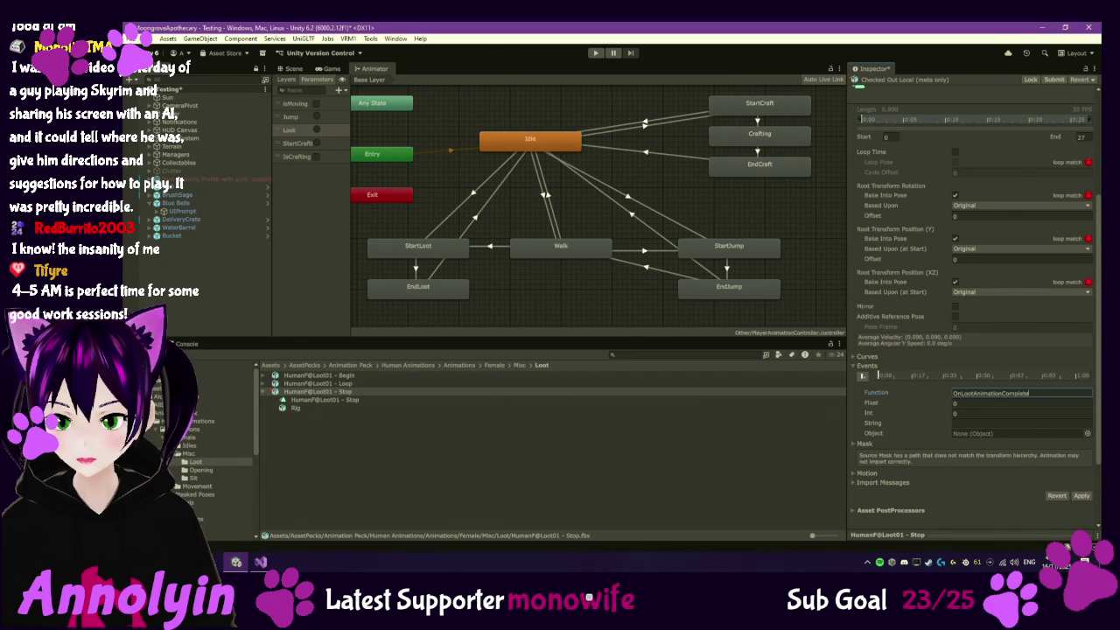
click(1035, 422)
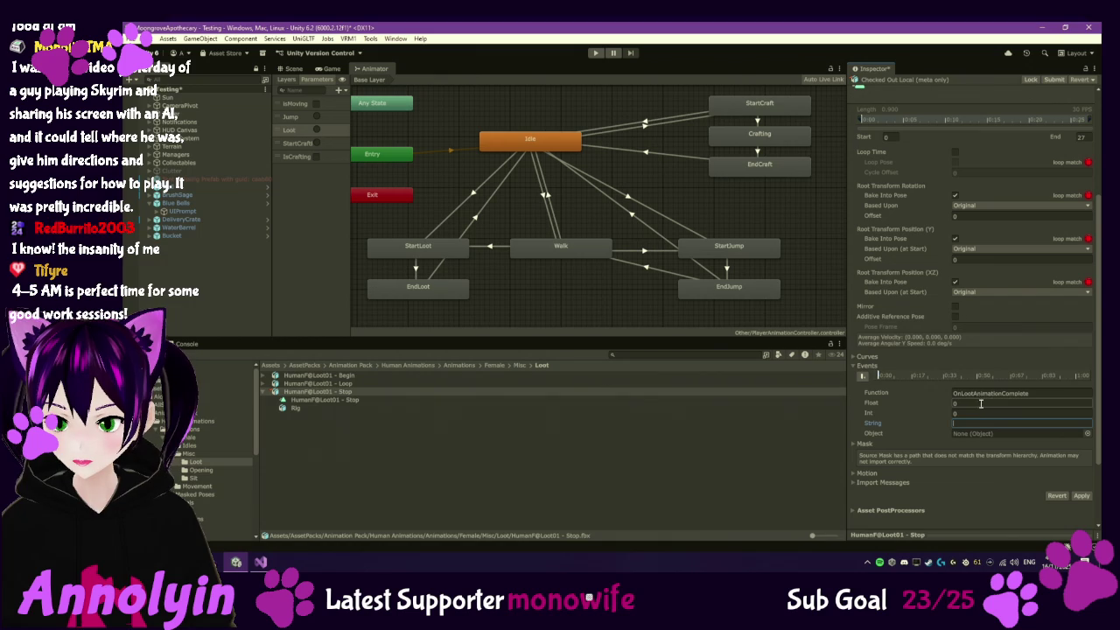
click(1081, 496)
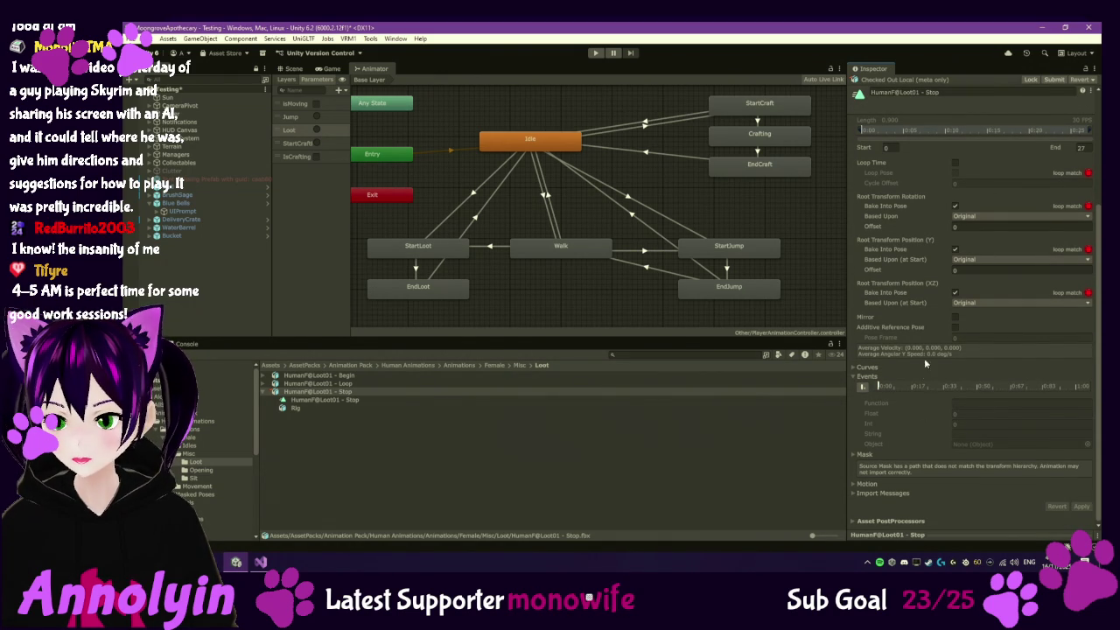
scroll(879, 378, up, 2)
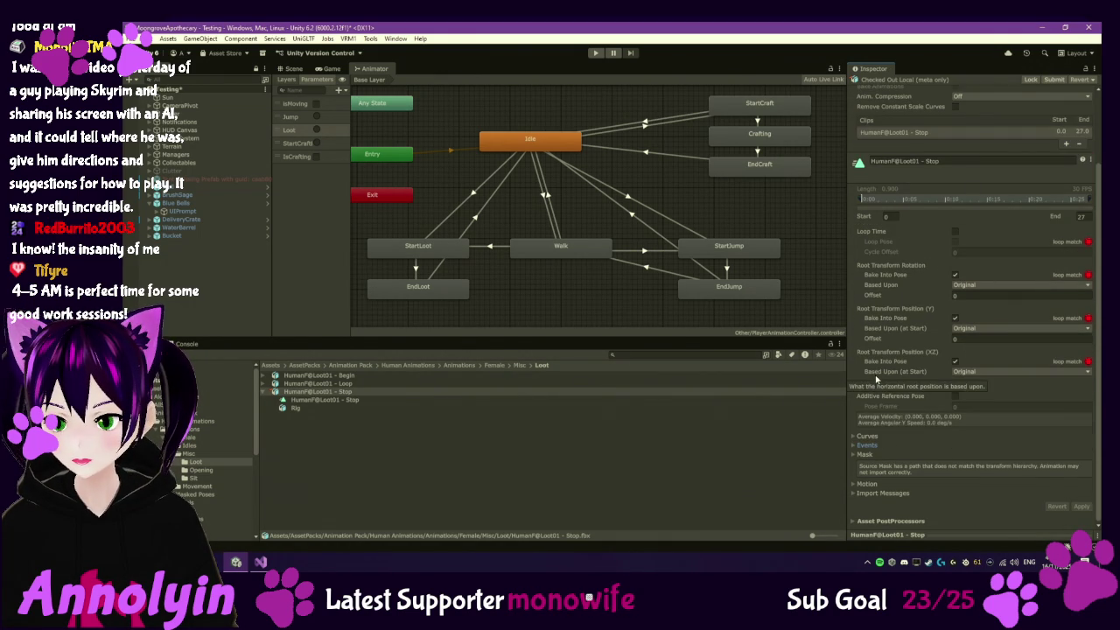
scroll(943, 407, down, 2)
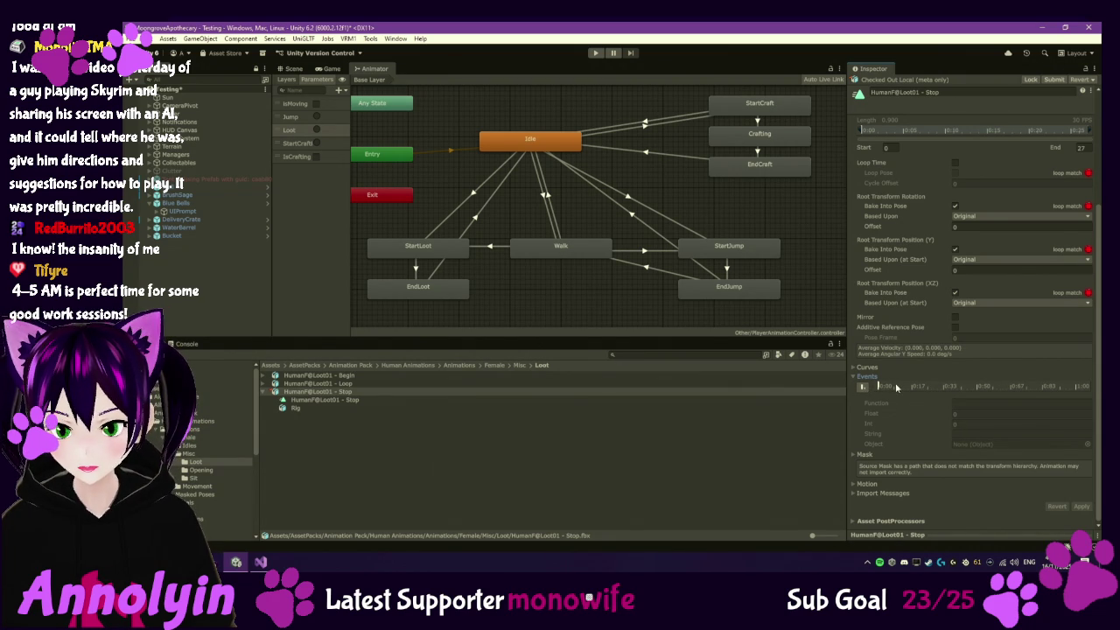
click(878, 491)
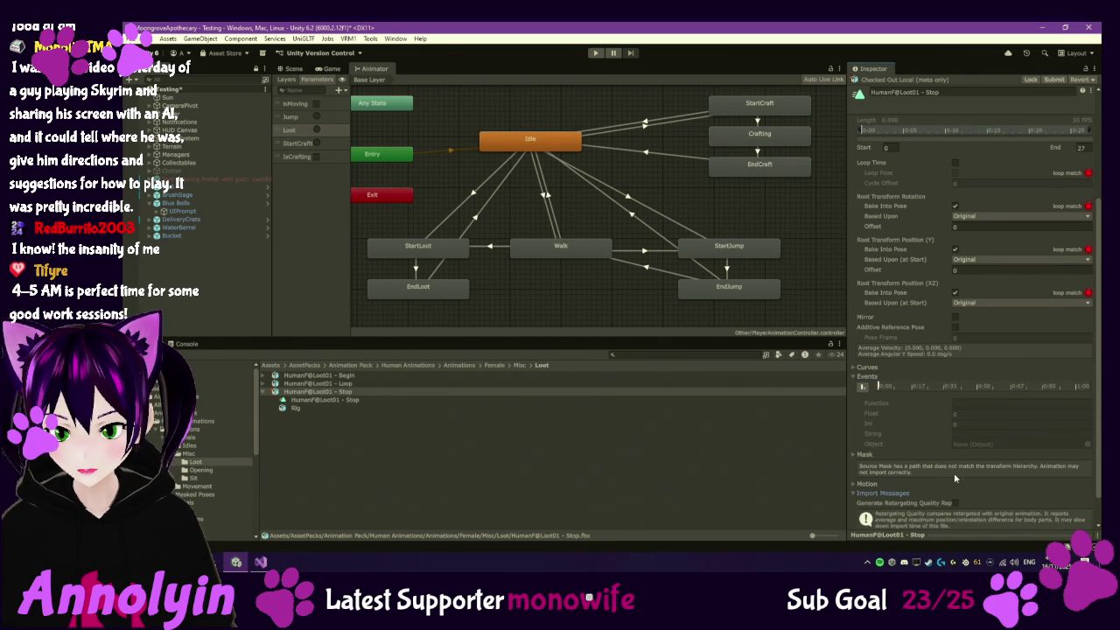
click(873, 492)
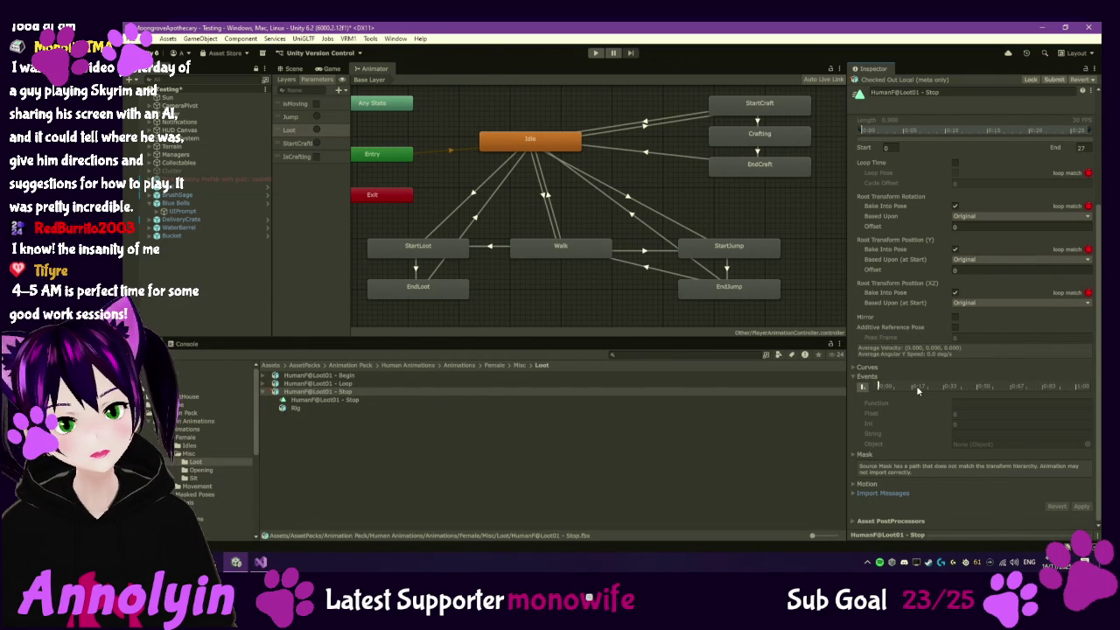
drag(1087, 130, 1090, 133)
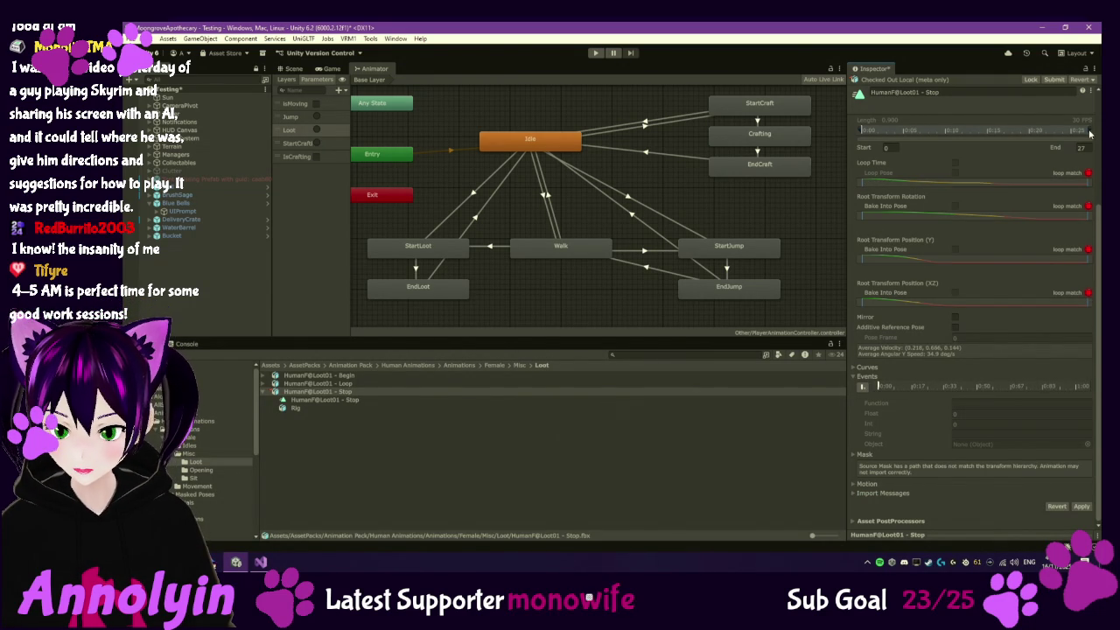
key(ctrl+z)
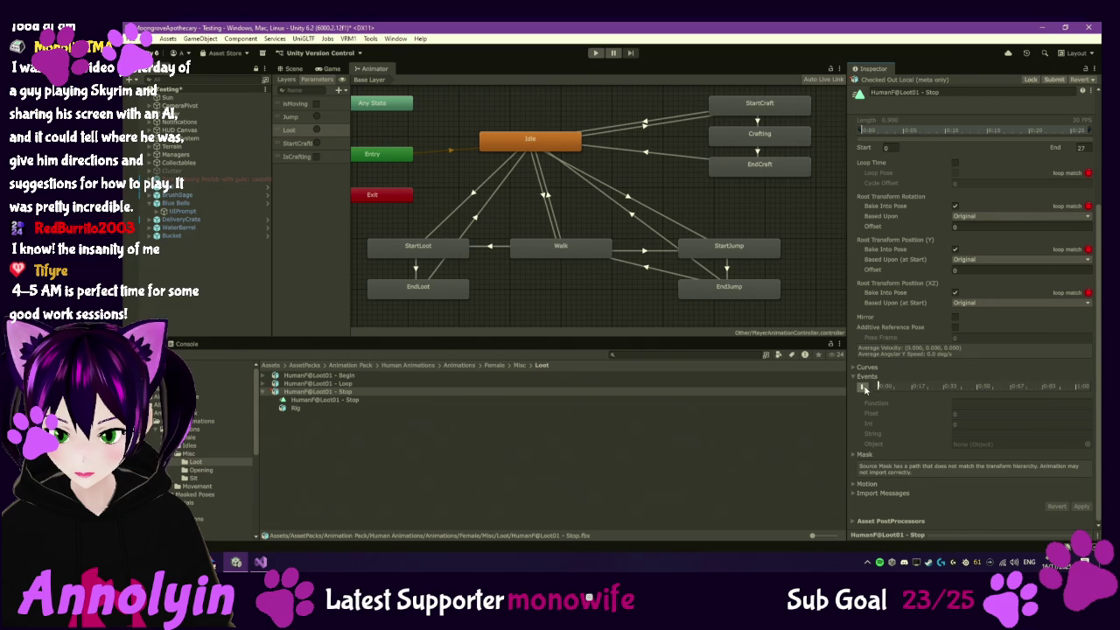
click(354, 399)
click(350, 393)
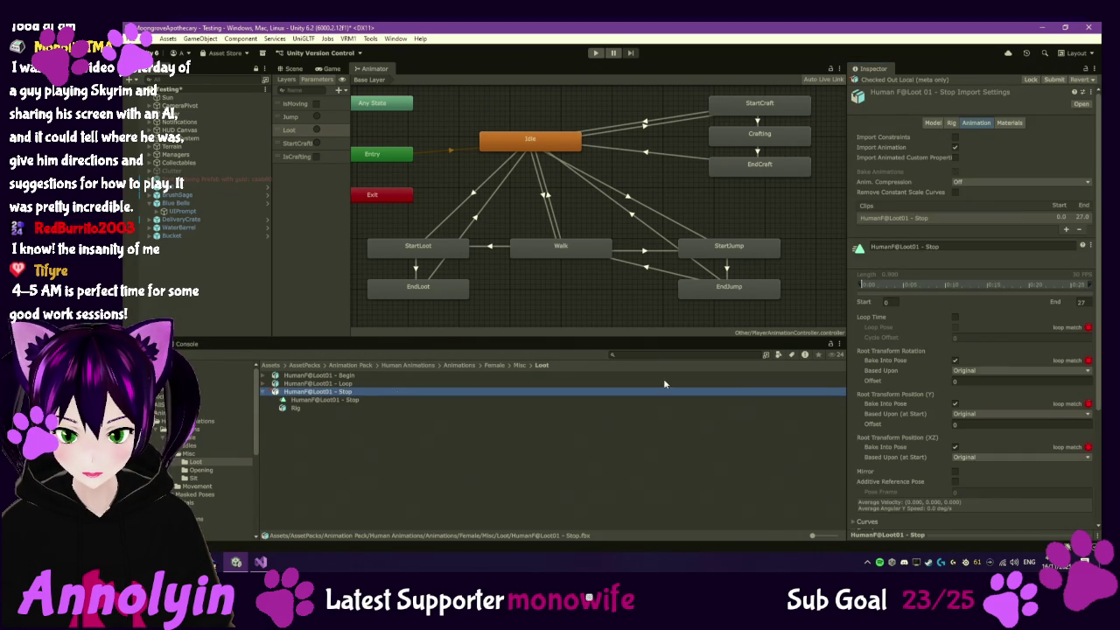
click(951, 124)
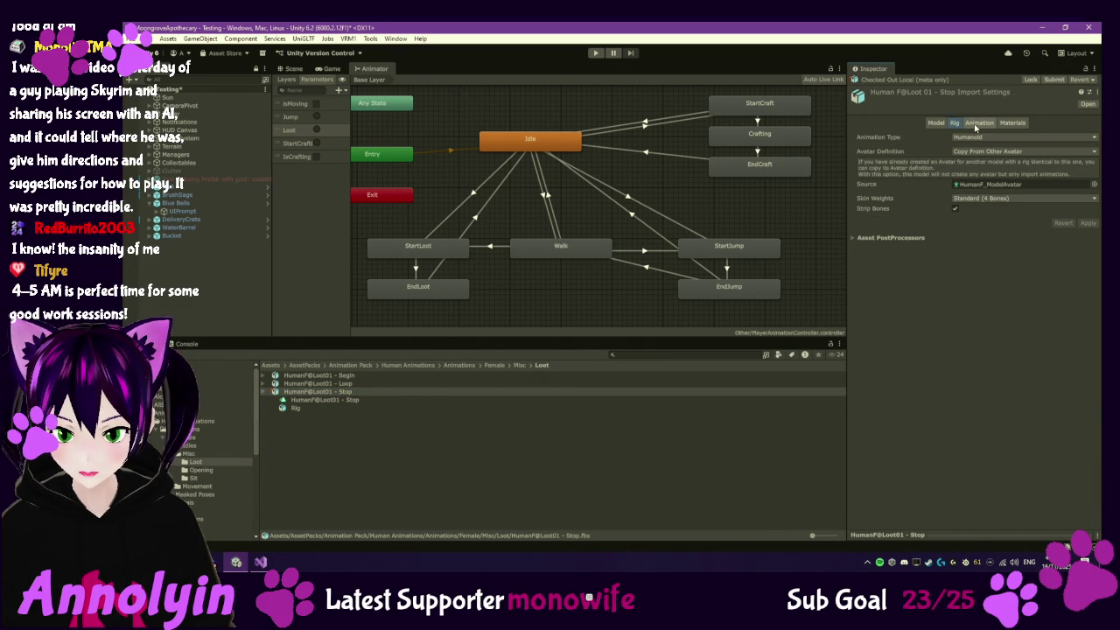
click(976, 124)
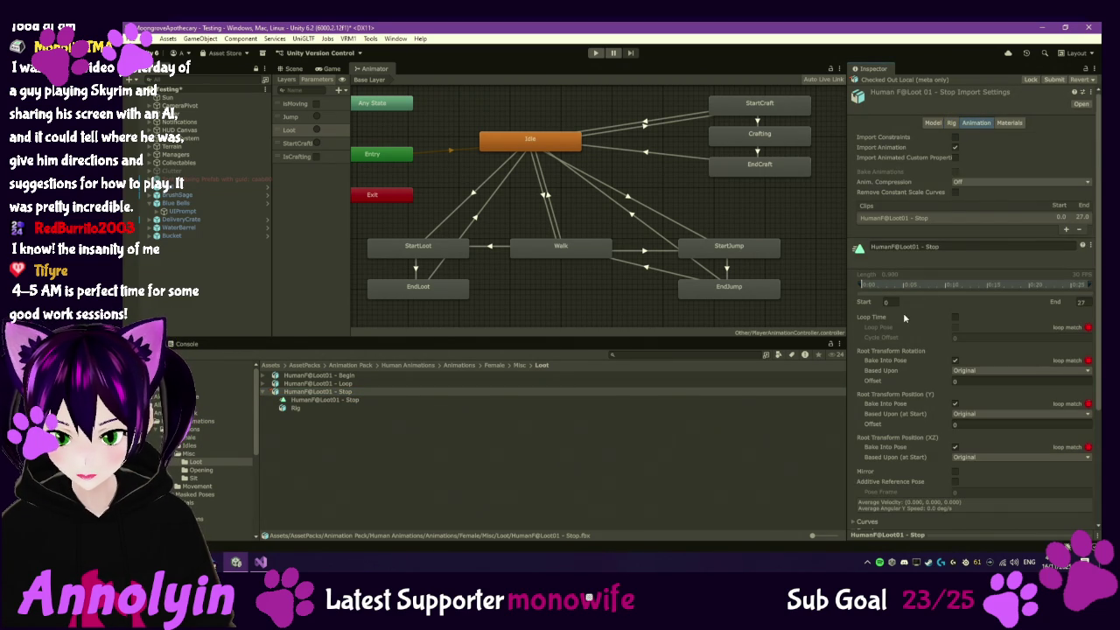
scroll(920, 313, down, 5)
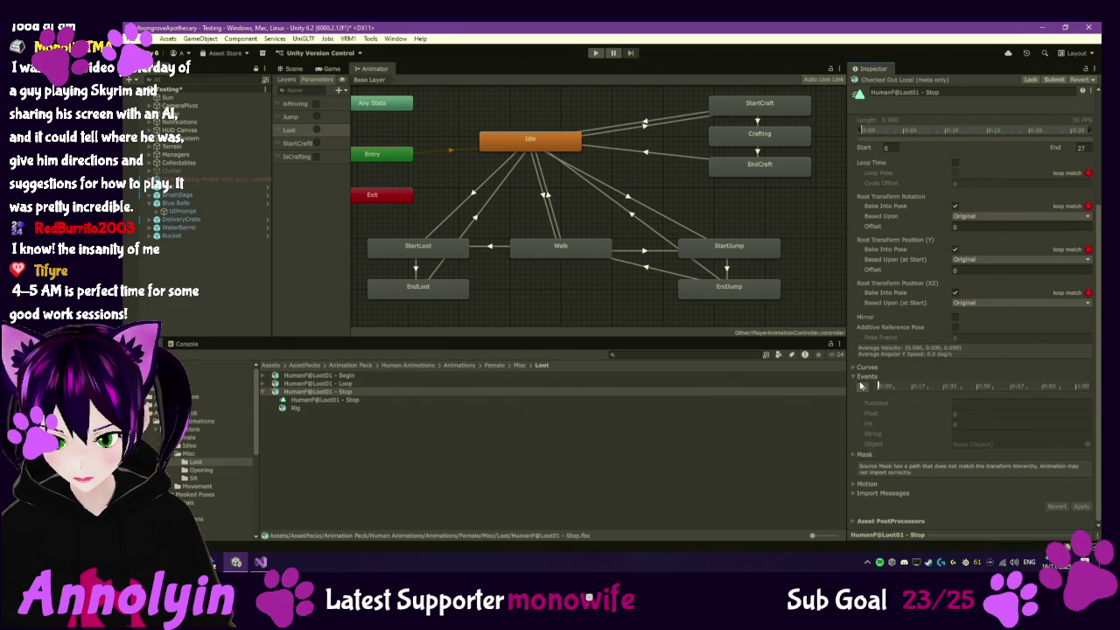
Add a new event, replace NewEvent with the pasted OnLootAnimationComplete, and apply the import settings
click(863, 388)
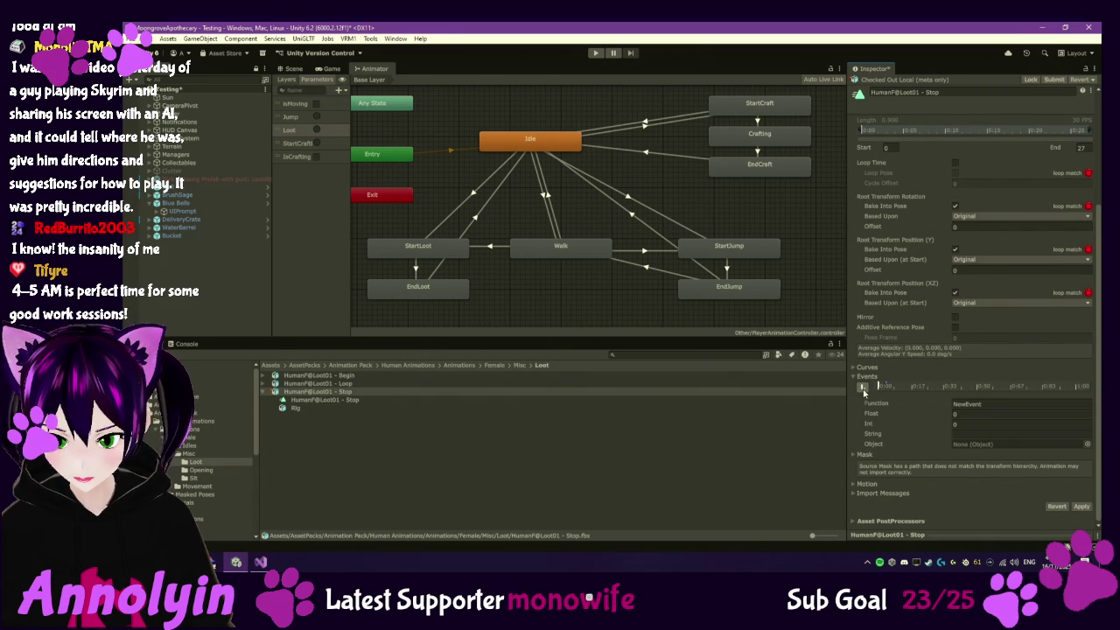
click(995, 401)
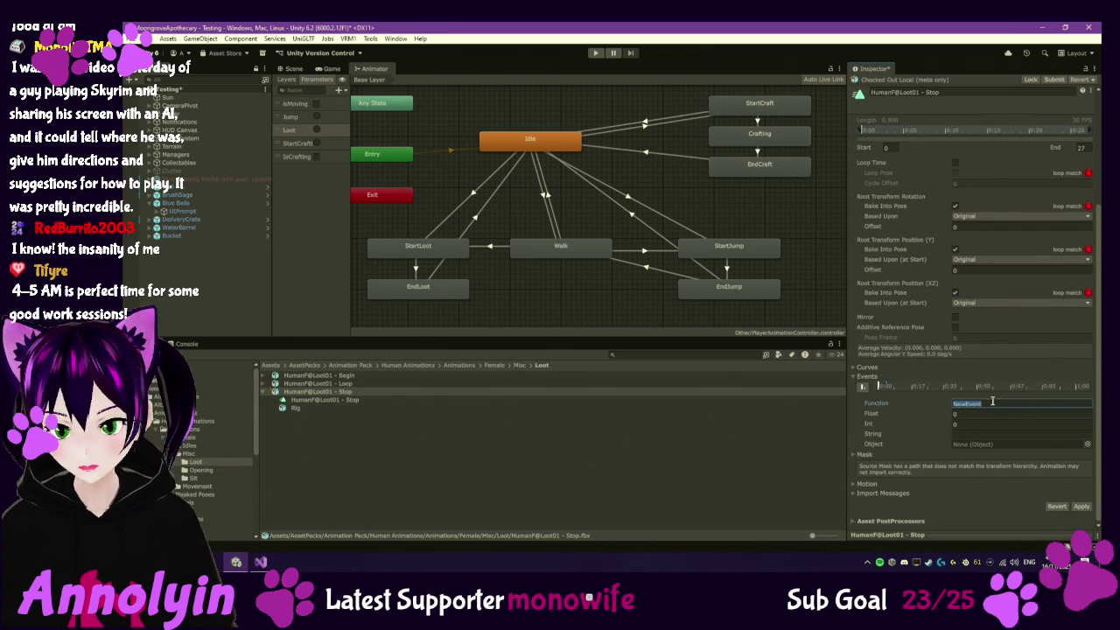
text(OnLootAnimationComplete)
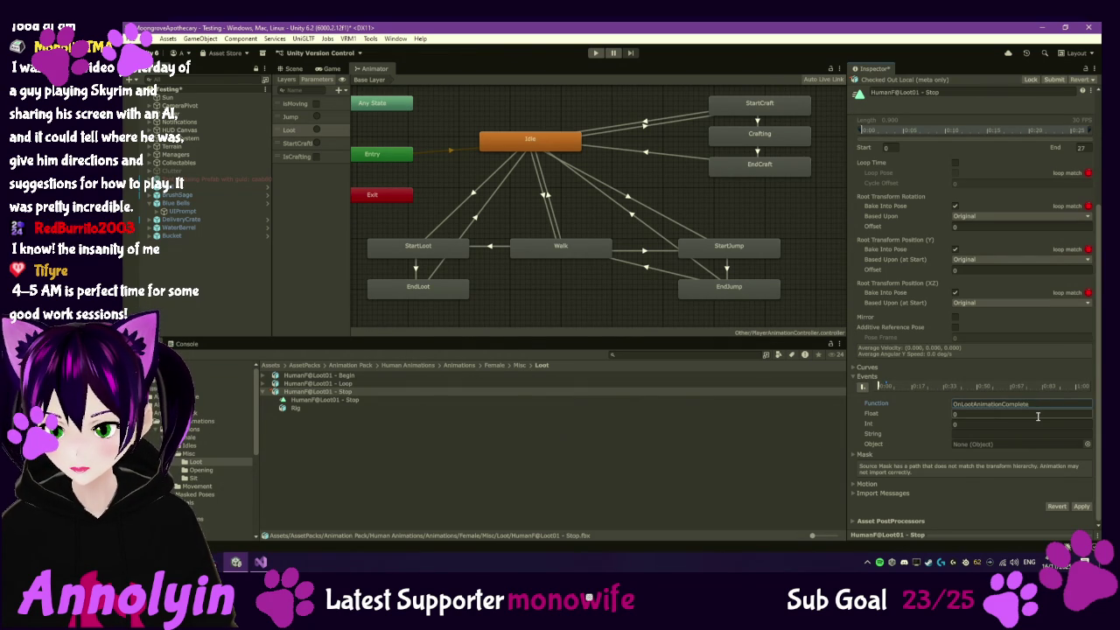
click(879, 387)
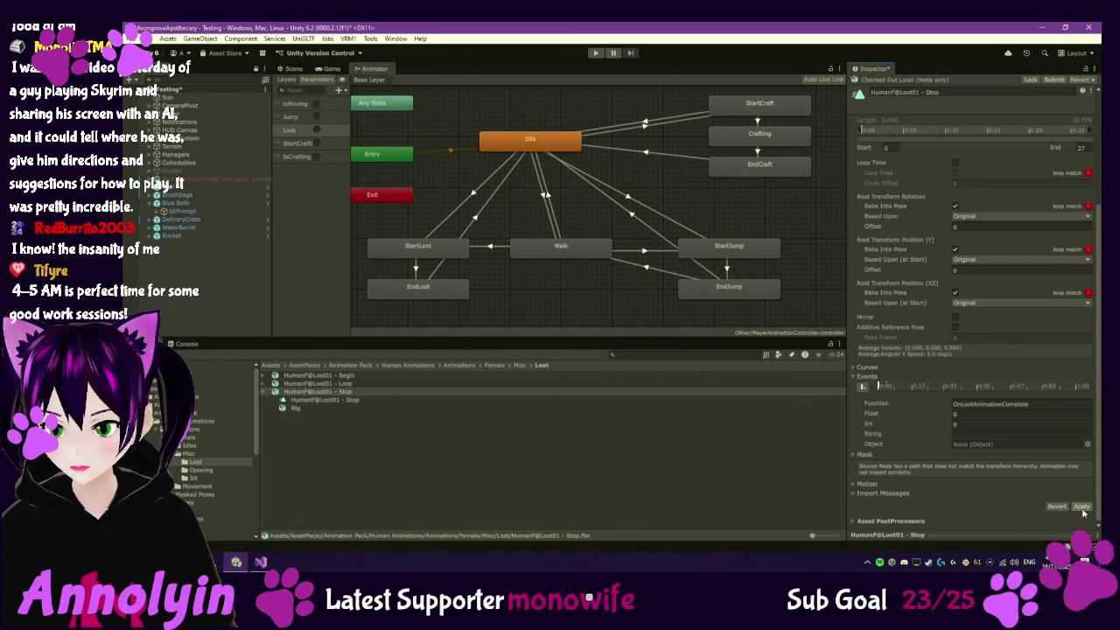
click(872, 405)
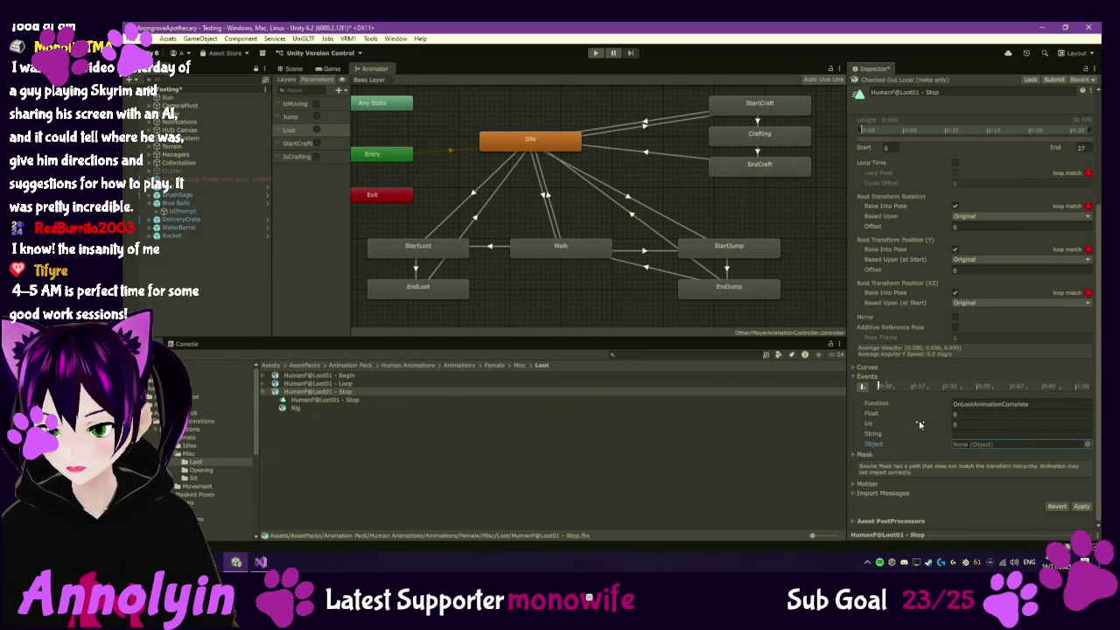
click(1083, 506)
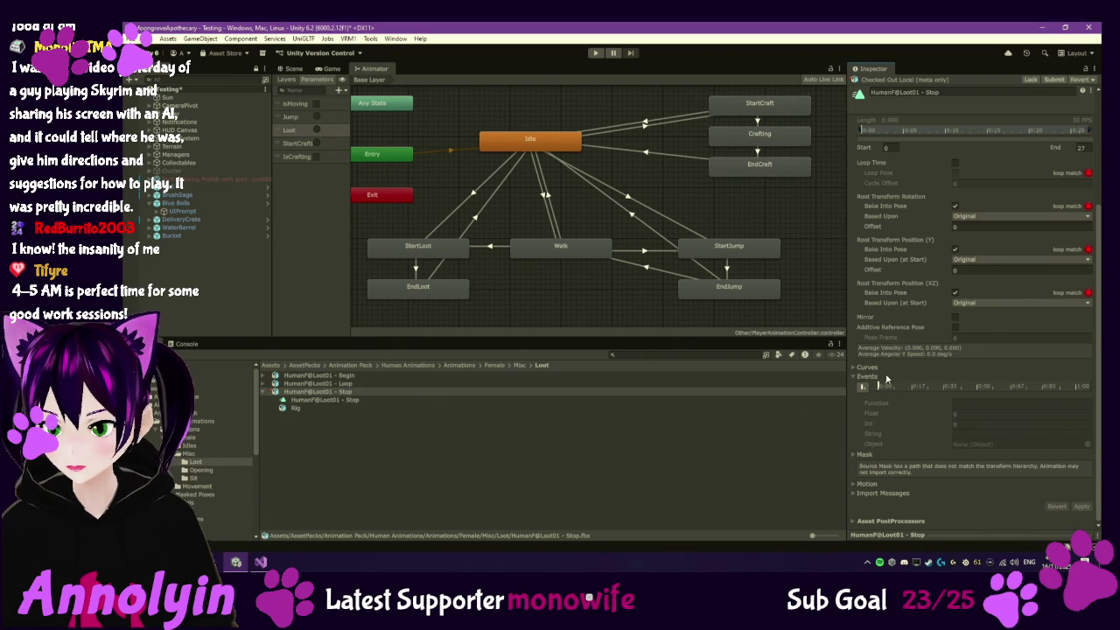
Drag the OnLootAnimationComplete event marker later along the clip timeline and bring up its options
mouse_move(891, 390)
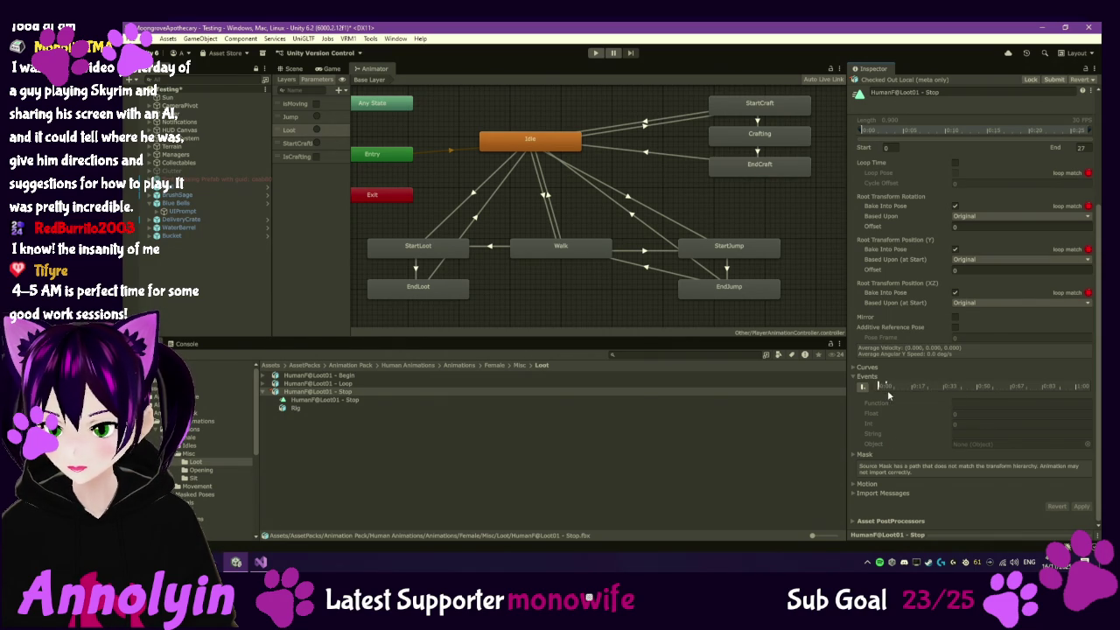
click(885, 385)
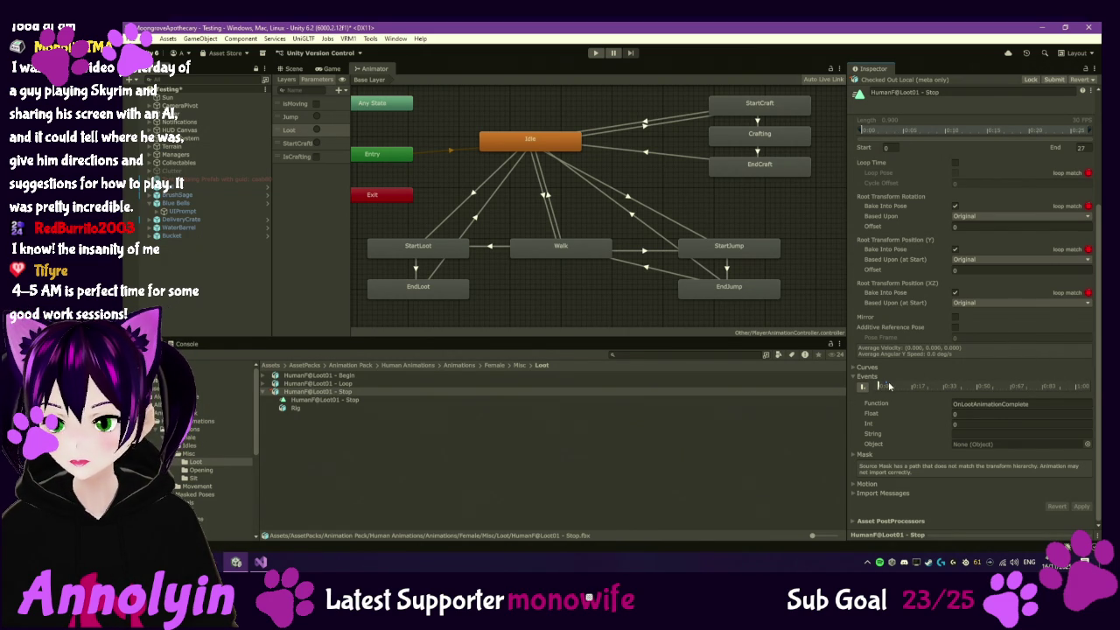
drag(887, 386, 917, 388)
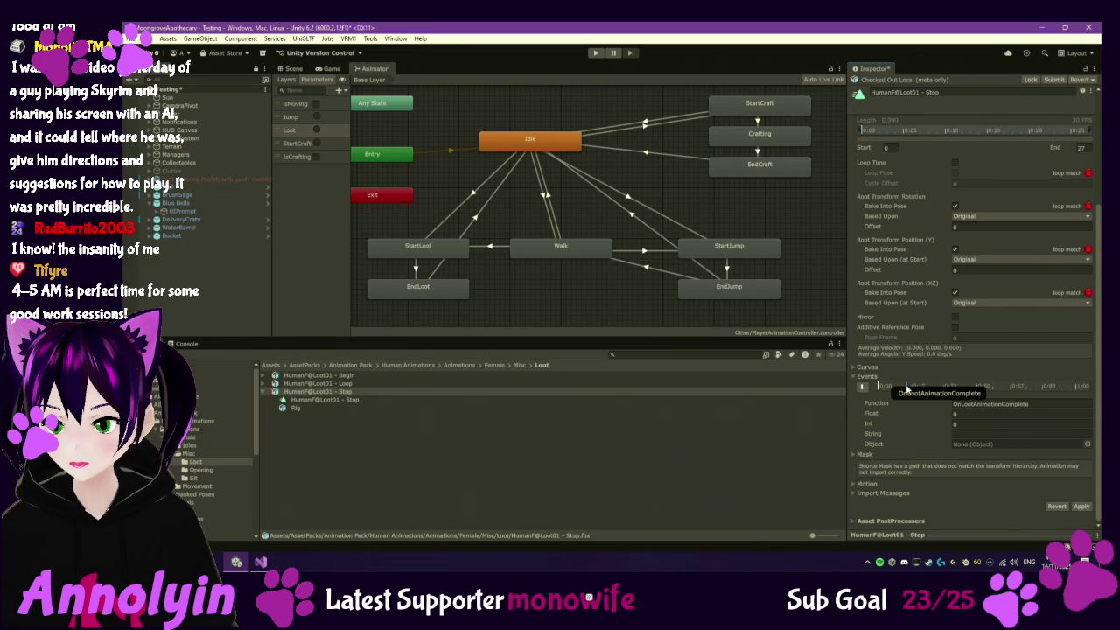
right_click(907, 388)
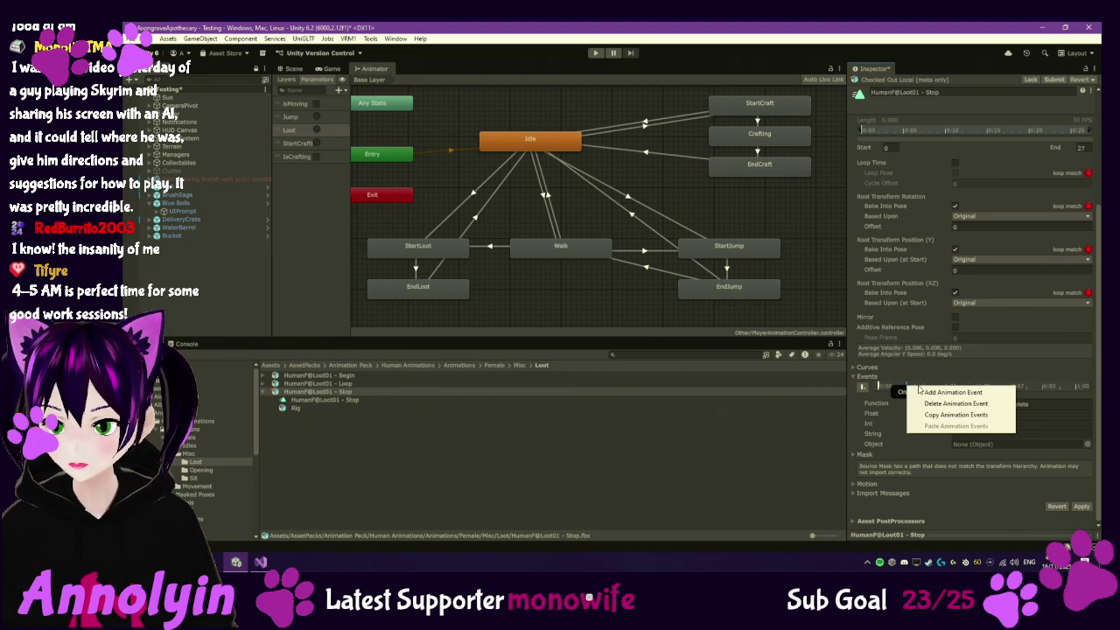